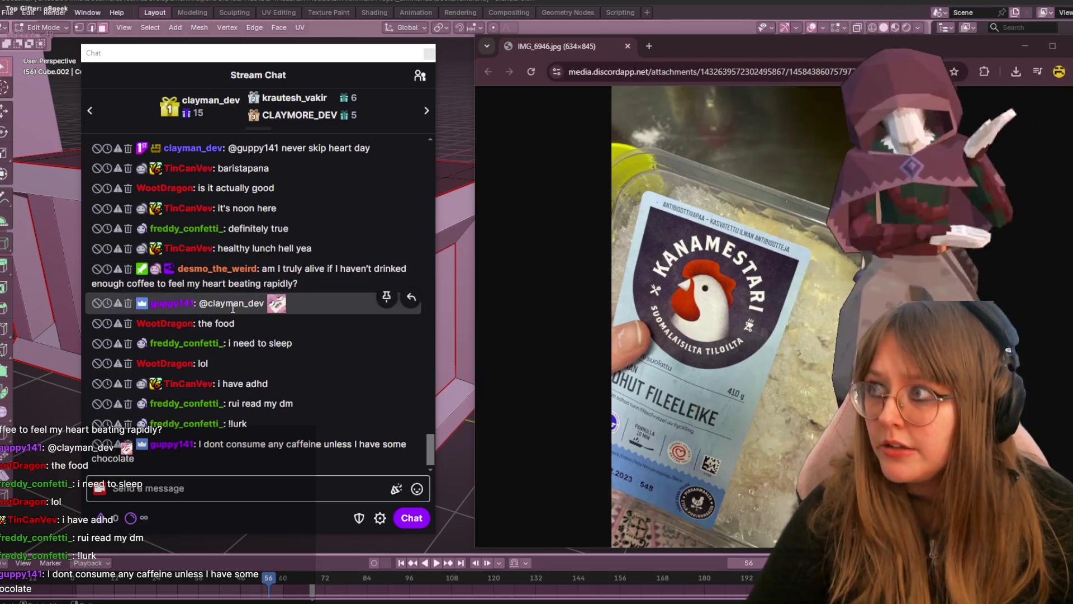
scroll(232, 306, "up", 2)
scroll(233, 308, "up", 4)
scroll(233, 308, "up", 3)
scroll(233, 307, "up", 3)
scroll(233, 307, "up", 3)
scroll(232, 307, "up", 3)
scroll(233, 308, "up", 3)
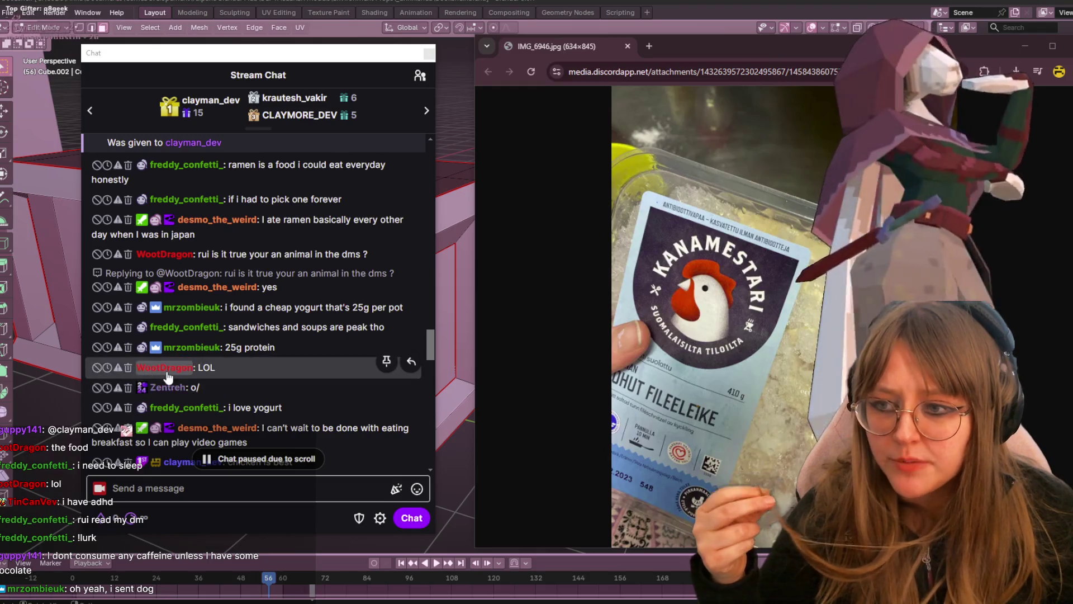
scroll(186, 379, "down", 5)
scroll(186, 379, "down", 5)
scroll(186, 380, "down", 5)
scroll(186, 379, "down", 1)
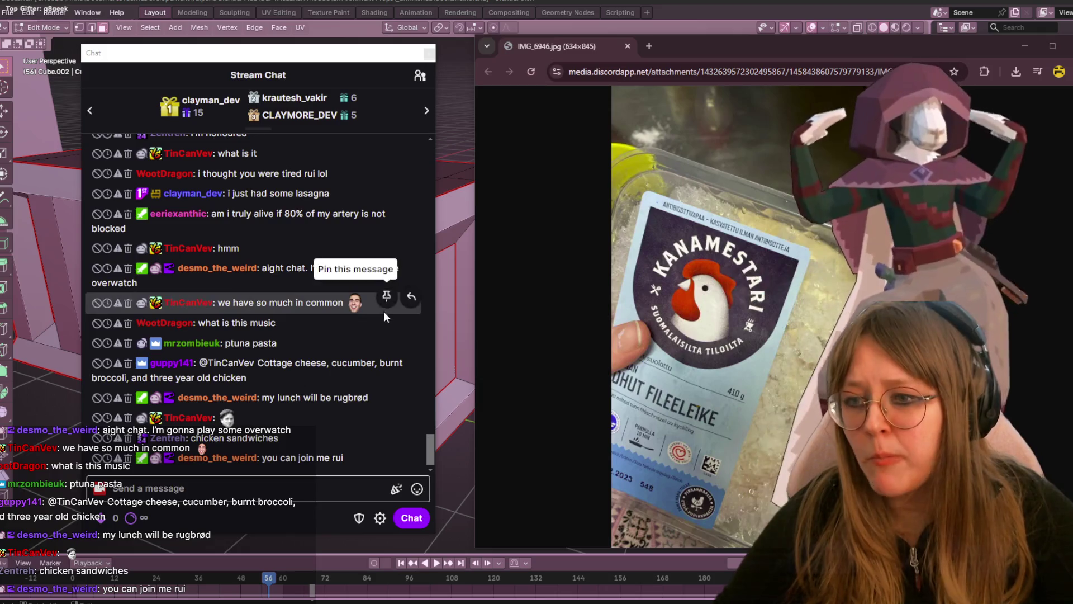
- Reply to the 'what is this music' chat message with the song's pasted YouTube link
left_click(411, 323)
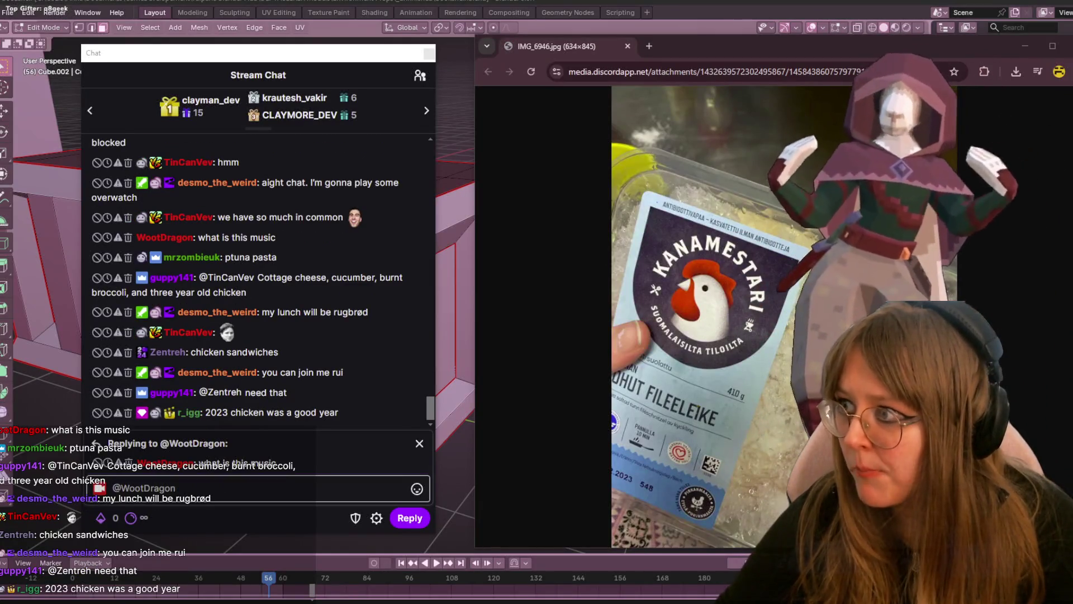
type("https://www.youtube.com/watch?v=5sN6hsuMH5Q&list=RDmC4GQTy5sqk&index=13")
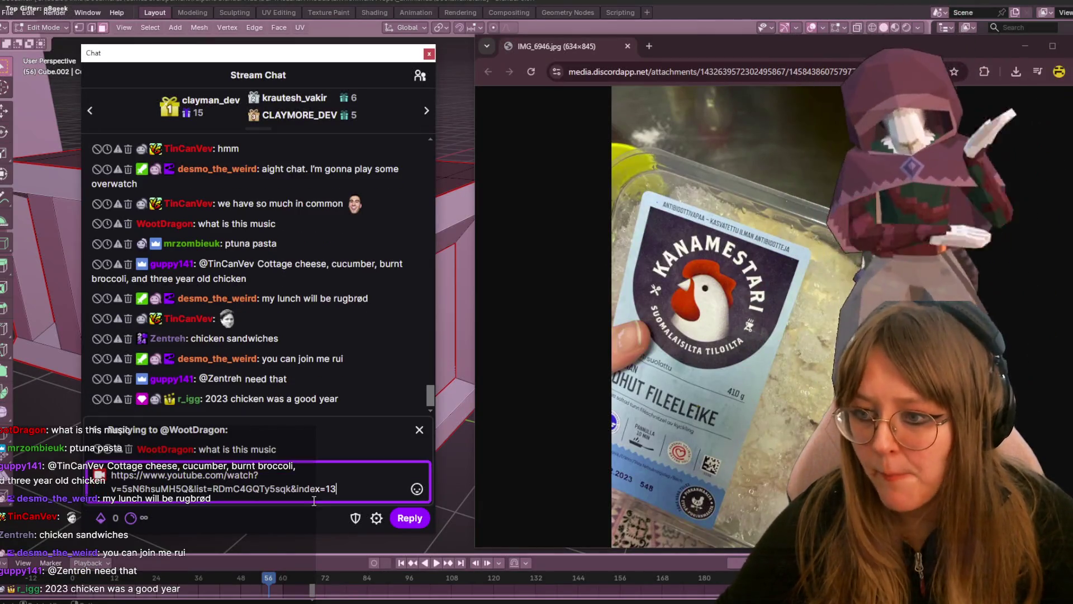
left_click(421, 519)
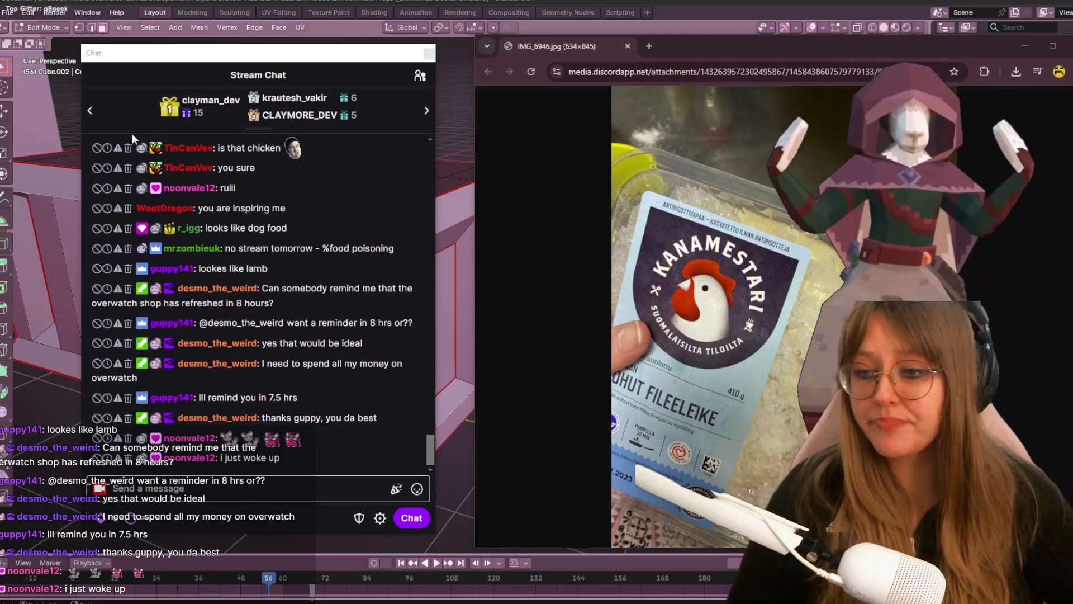
- Move the Stream Chat window aside, close the Discord image window and pan back over the Blender models
left_click_drag(377, 52, 42, 46)
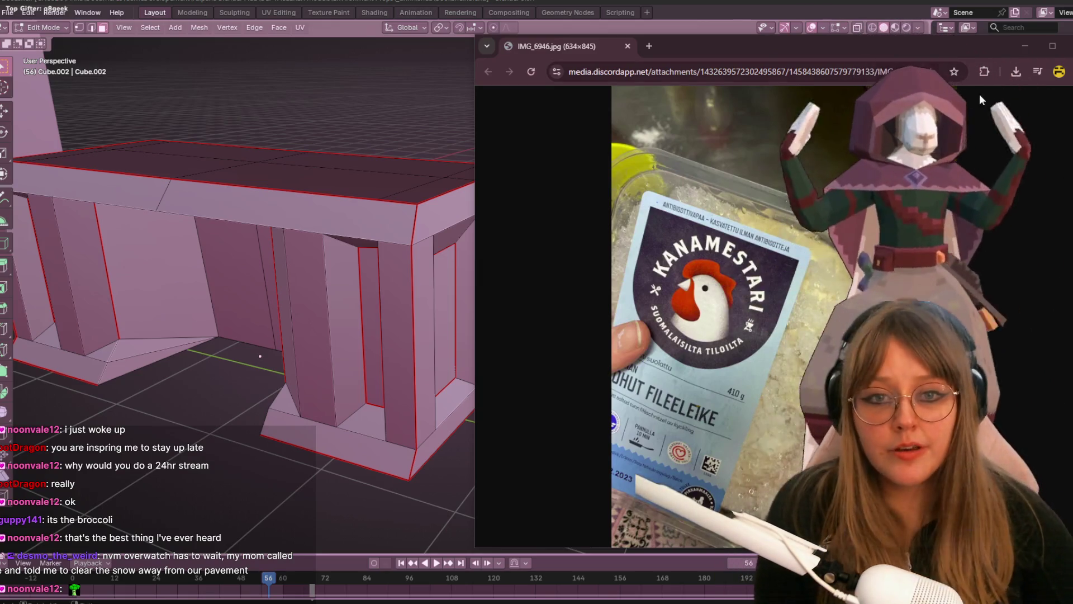
left_click(1069, 36)
scroll(670, 163, "down", 3)
scroll(671, 163, "down", 3)
middle_click_drag(611, 151, 630, 125, "shift")
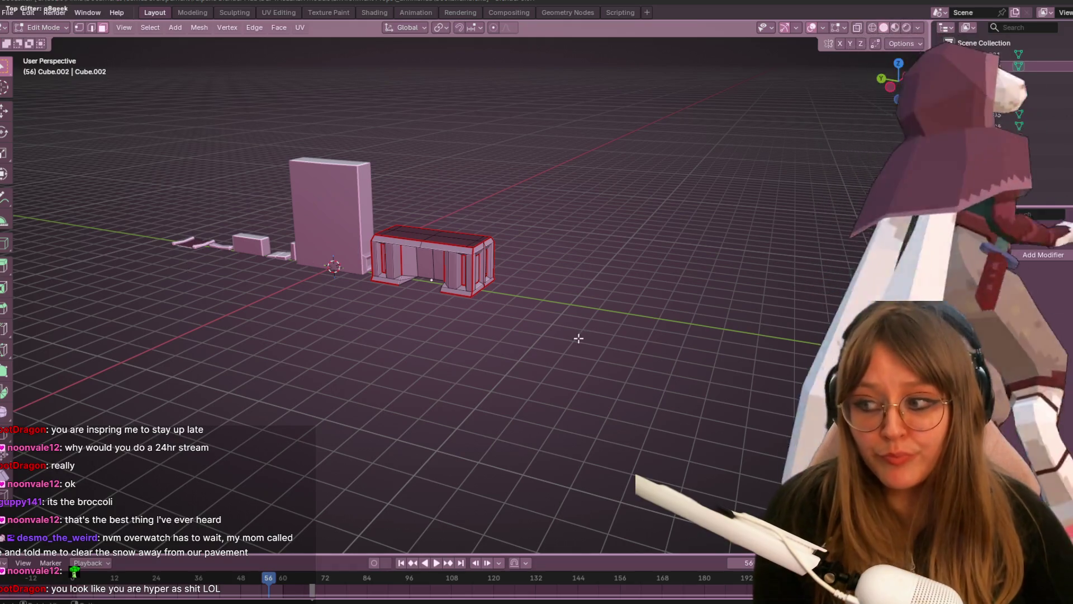
scroll(615, 214, "up", 3)
scroll(615, 214, "up", 3)
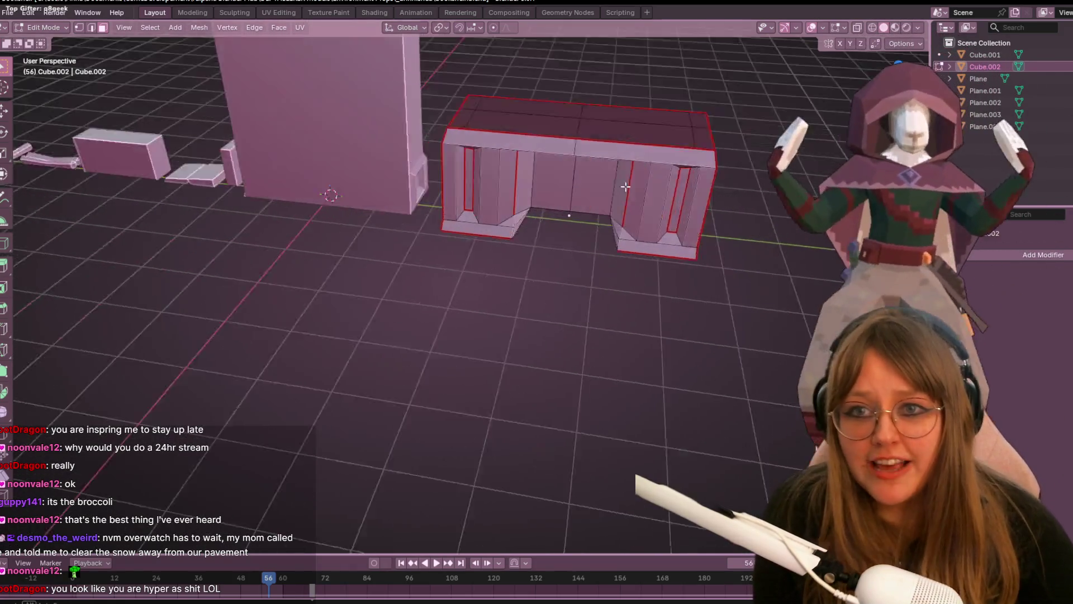
scroll(614, 214, "up", 3)
scroll(595, 251, "up", 2)
- Inspect the desk from several angles, then switch through Sculpting and Shading to the Texture Paint workspace
middle_click_drag(594, 252, 560, 228)
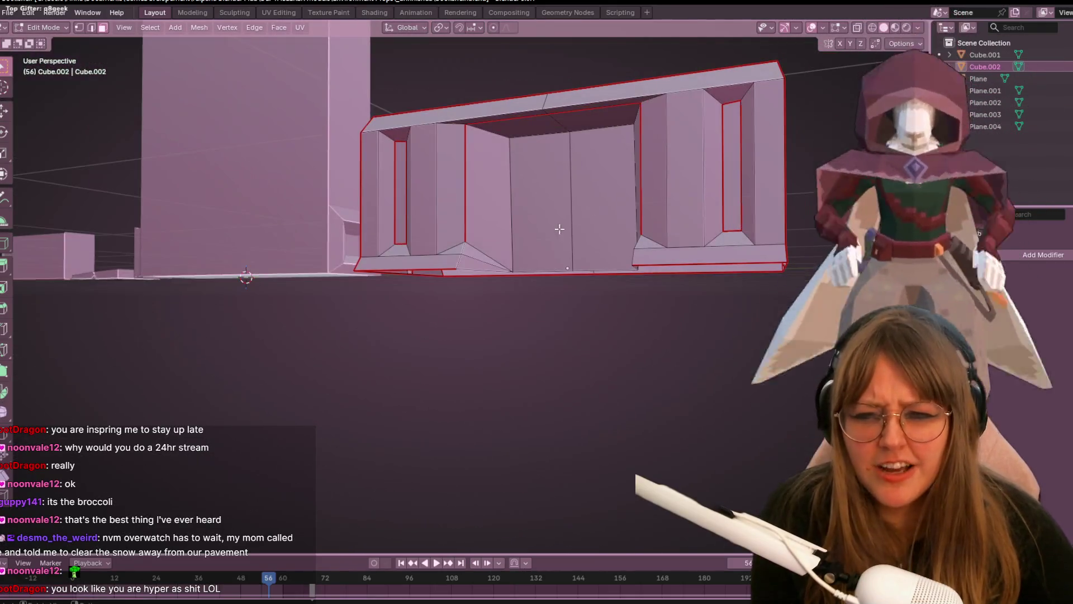
mouse_move(567, 268)
middle_mouse_down()
mouse_move(575, 184)
mouse_move(575, 221)
mouse_move(515, 209)
mouse_move(511, 284)
middle_mouse_up()
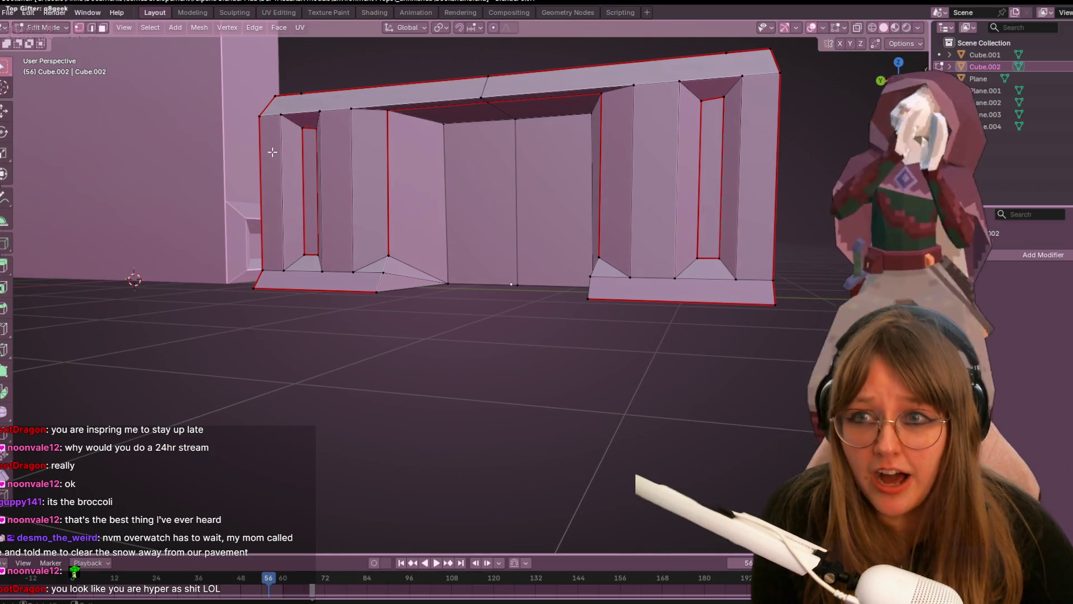
mouse_move(439, 270)
middle_mouse_down()
mouse_move(430, 252)
mouse_move(714, 169)
mouse_move(481, 272)
middle_mouse_up()
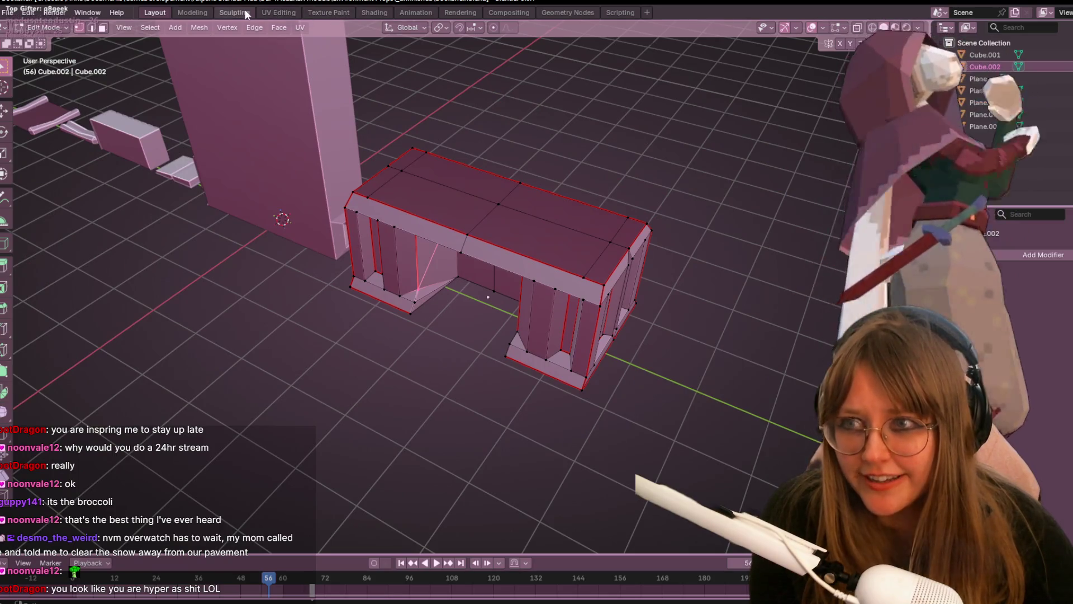
left_click(246, 13)
left_click(385, 12)
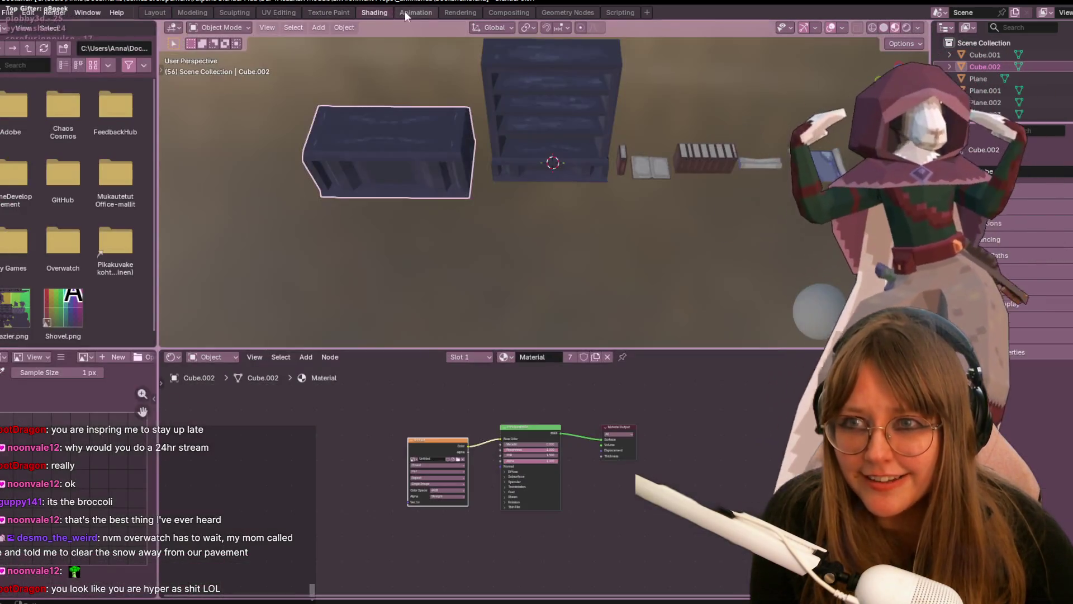
left_click(319, 13)
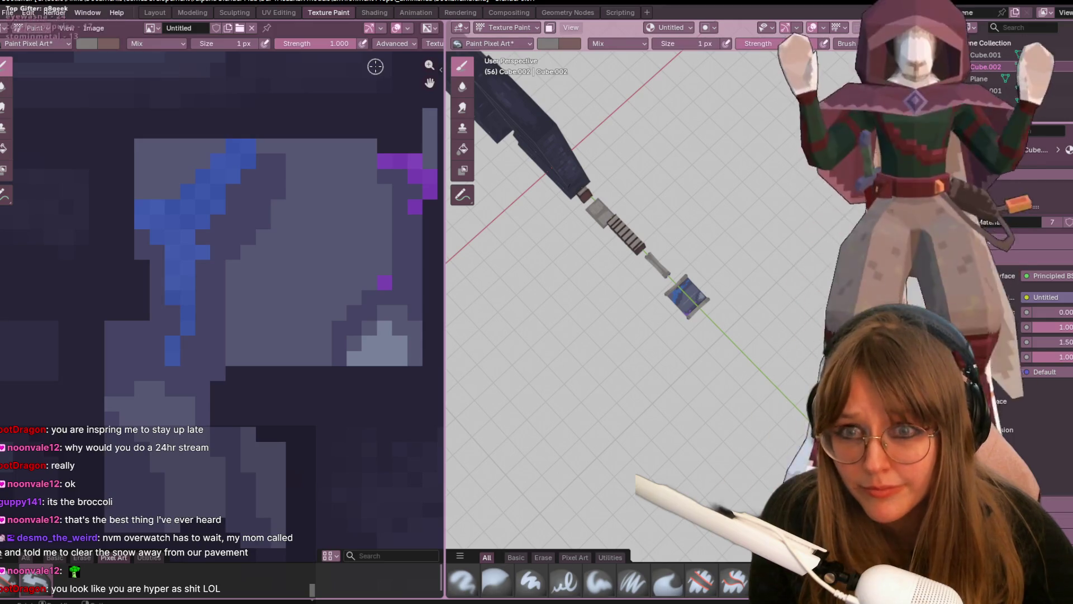
- Orbit the paint view and settle on a Right Orthographic view centred on the dark desk block
middle_click_drag(653, 253, 750, 304)
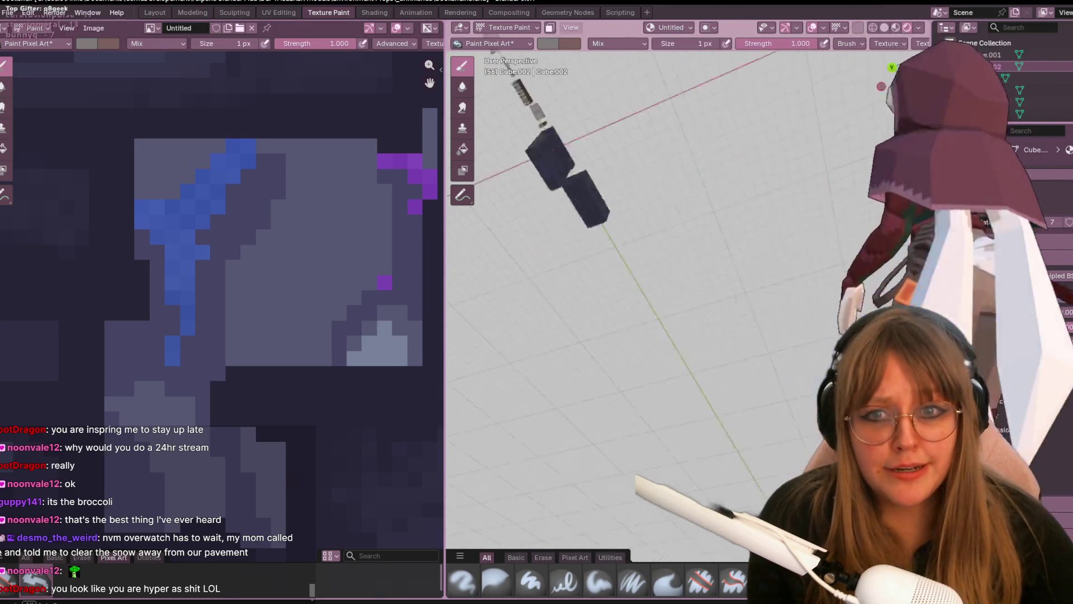
scroll(301, 302, "down", 3)
scroll(301, 303, "down", 2)
scroll(301, 303, "down", 2)
mouse_move(638, 277)
middle_mouse_down()
mouse_move(670, 186)
mouse_move(713, 210)
middle_mouse_up()
scroll(670, 186, "up", 3)
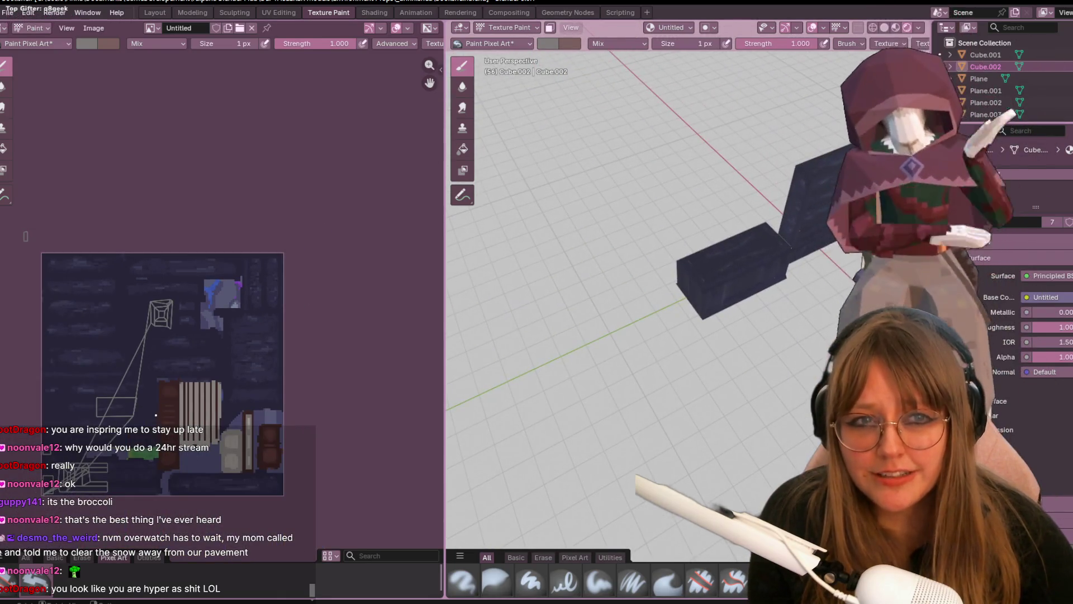
key("KP_3")
scroll(654, 251, "up", 2)
scroll(655, 251, "down", 2)
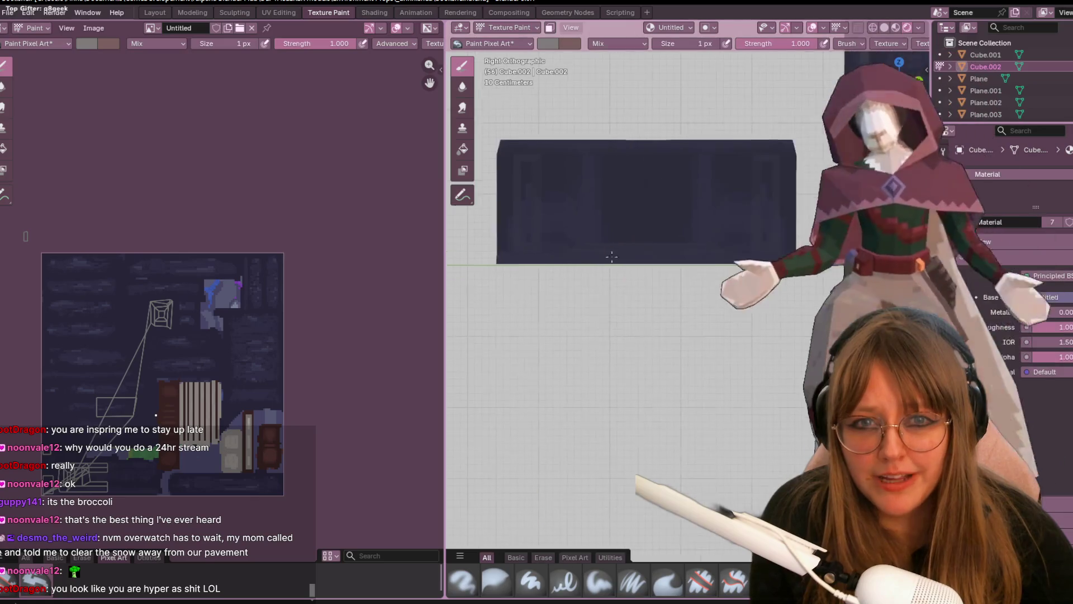
middle_click_drag(654, 251, 655, 283, "shift")
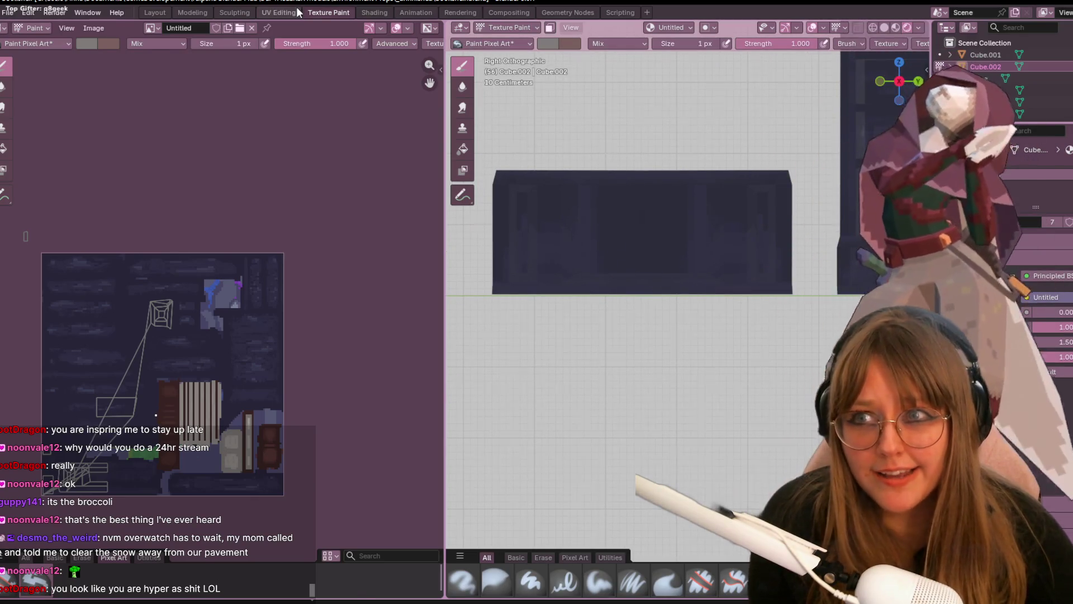
- In the UV Editing workspace, select all desk faces and Unwrap them onto the texture
left_click(280, 12)
scroll(762, 277, "down", 5)
scroll(761, 277, "up", 3)
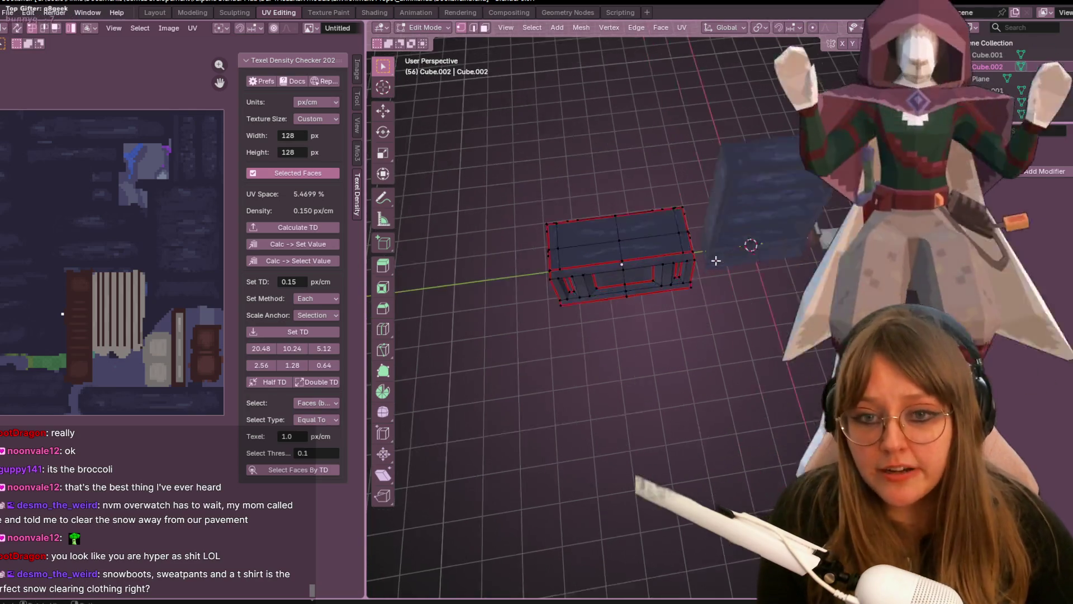
scroll(672, 311, "up", 5)
key("a")
mouse_move(586, 220)
middle_mouse_down()
mouse_move(647, 234)
mouse_move(637, 487)
middle_mouse_up()
key("u")
left_click(671, 238)
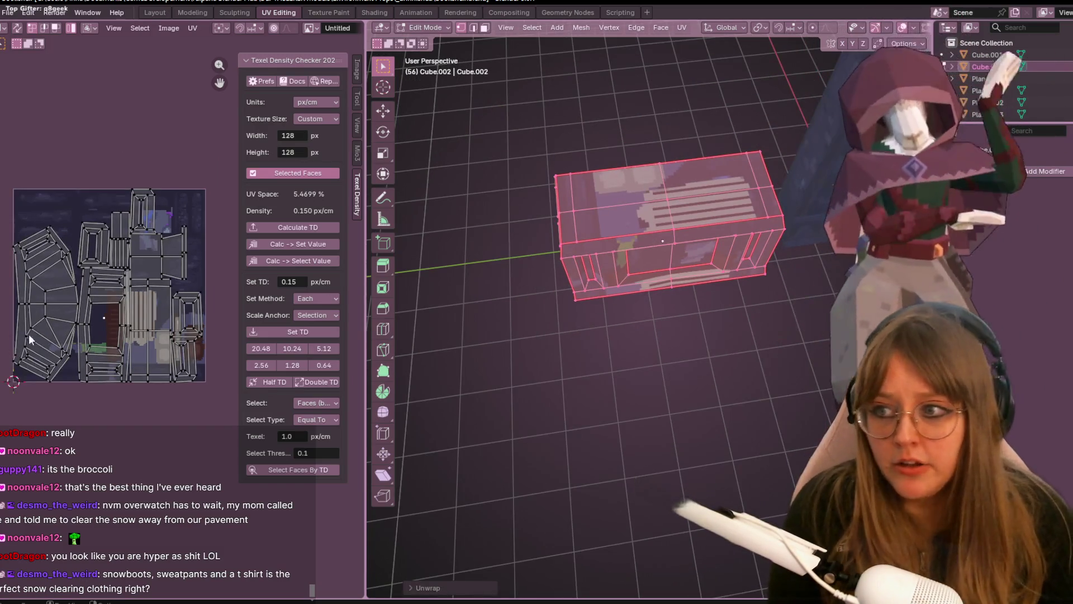
- Deselect all faces and orbit around to inspect the unwrapped desk
key("alt+a")
middle_click_drag(538, 247, 771, 236)
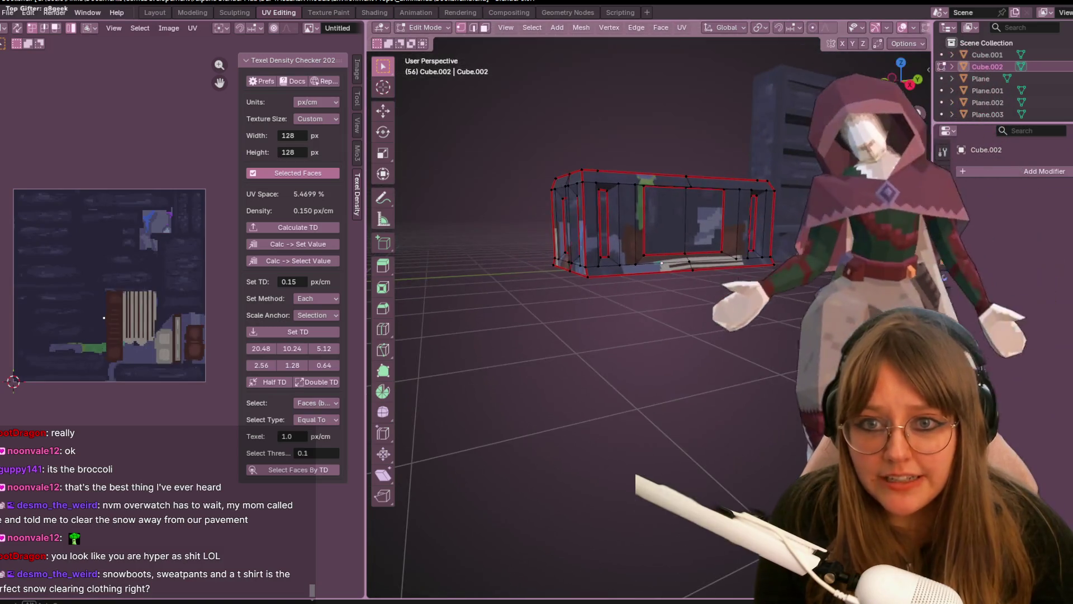
mouse_move(826, 261)
middle_mouse_down()
mouse_move(703, 152)
mouse_move(624, 153)
middle_mouse_up()
middle_click_drag(500, 208, 469, 241)
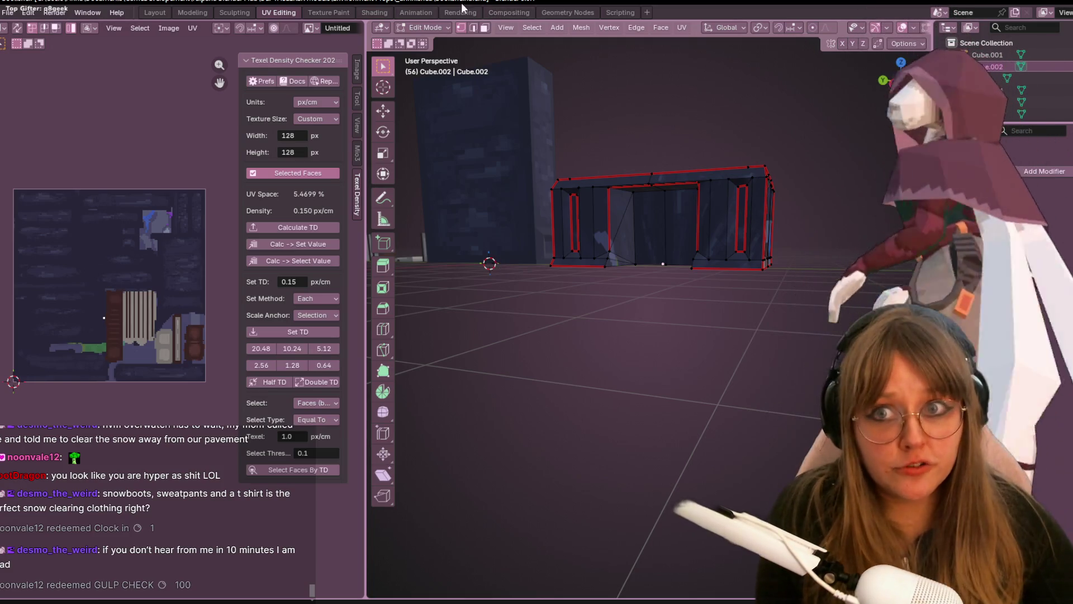
scroll(662, 258, "up", 5)
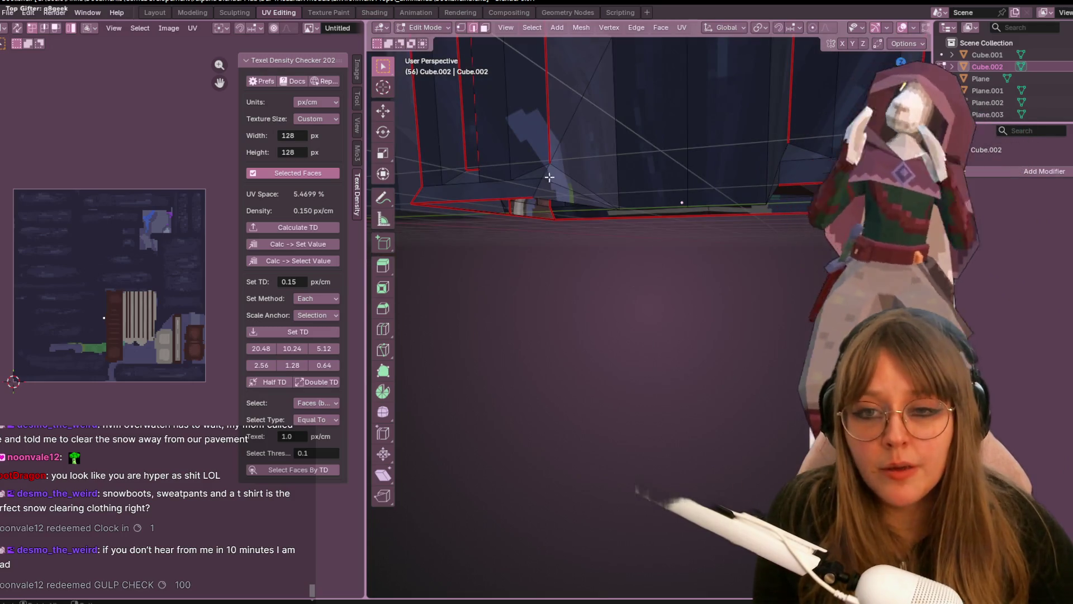
- Mark the selected vertical edges as seams, select all faces and re-unwrap the desk
mouse_move(539, 191)
middle_mouse_down()
mouse_move(679, 342)
mouse_move(795, 268)
middle_mouse_up()
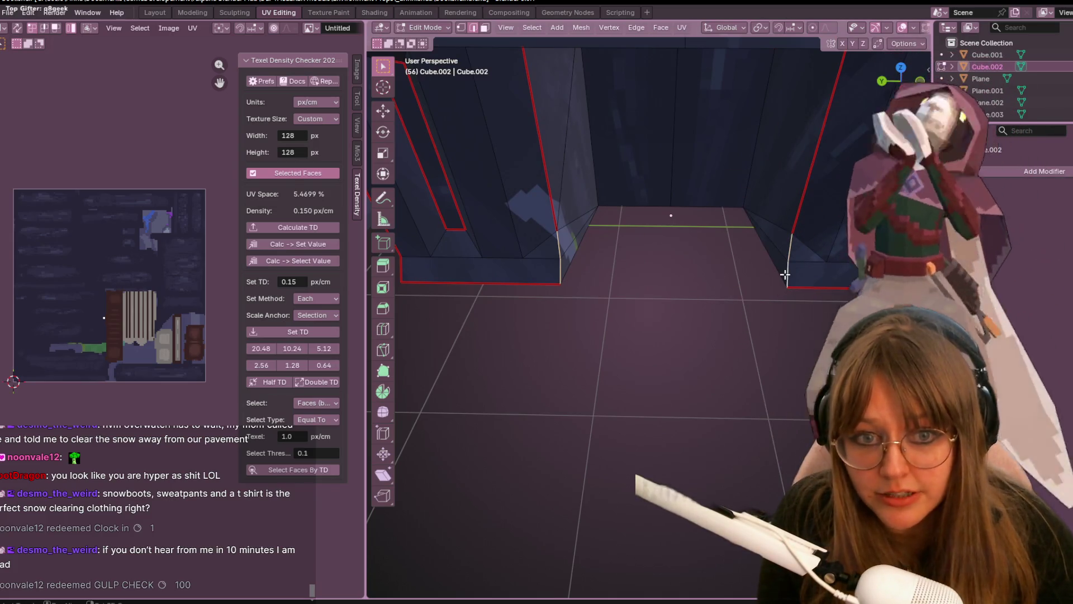
right_click(785, 278)
left_click(785, 280)
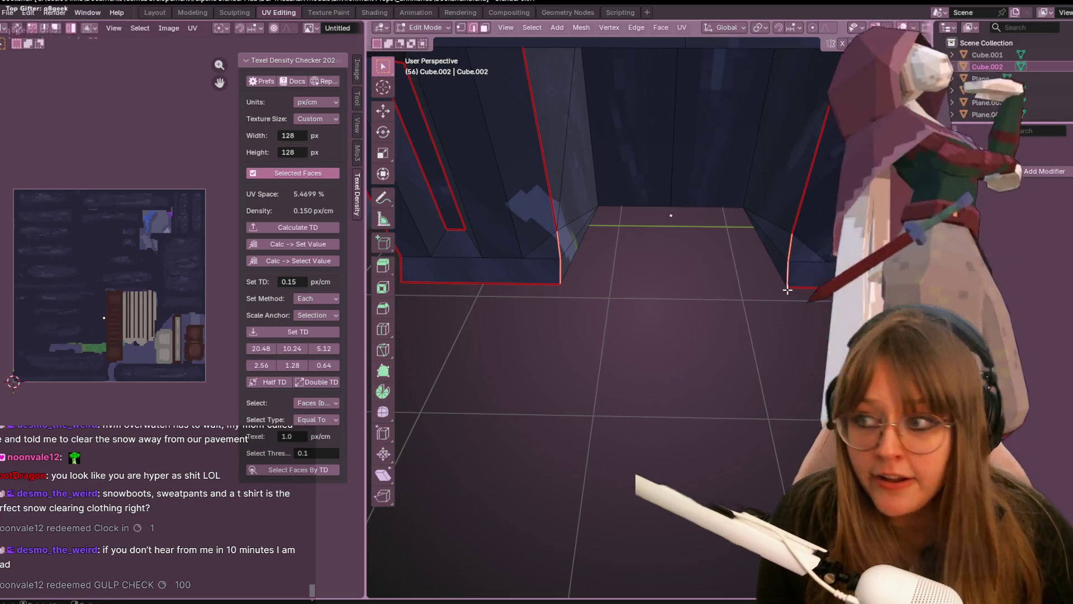
scroll(786, 290, "down", 5)
key("a")
mouse_move(756, 274)
middle_mouse_down()
mouse_move(726, 206)
mouse_move(723, 231)
middle_mouse_up()
right_click(722, 209)
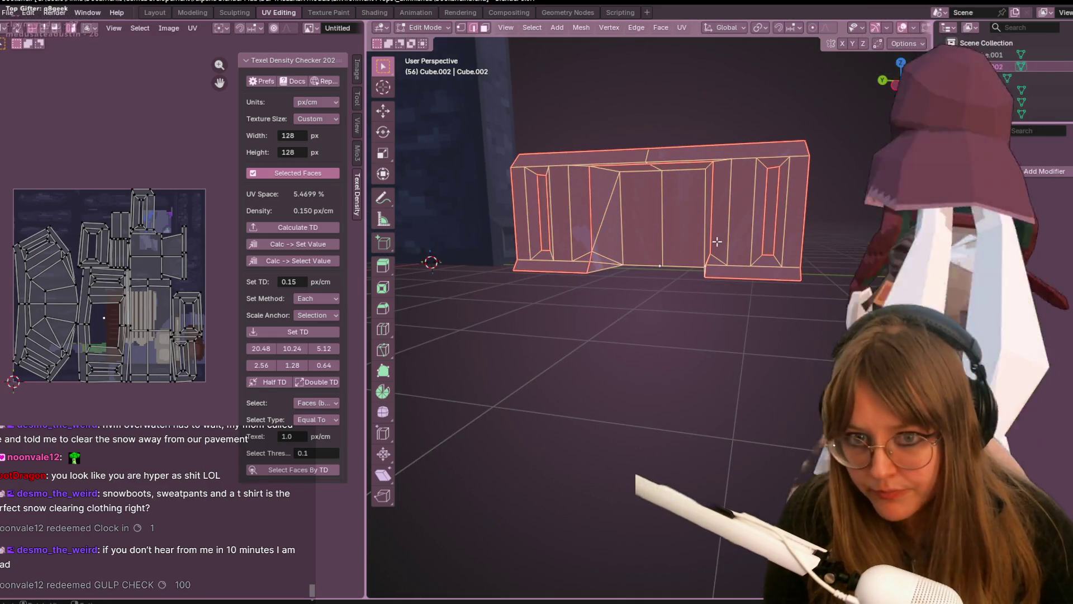
key("u")
left_click(703, 199)
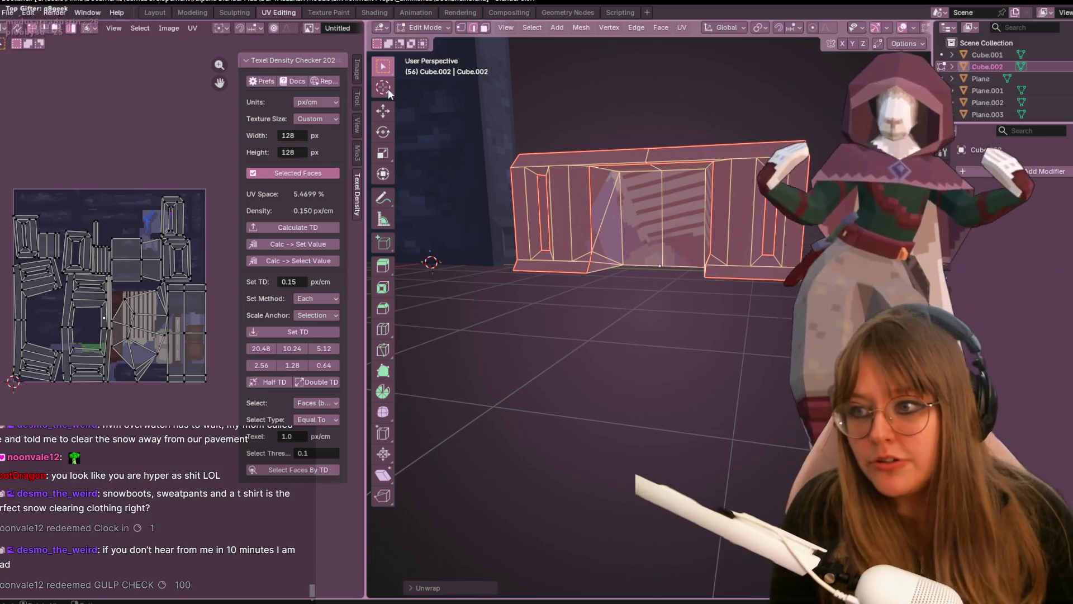
scroll(104, 223, "up", 2)
- Move the triangular fan UV island to a new spot, then select every UV island
left_click(142, 342)
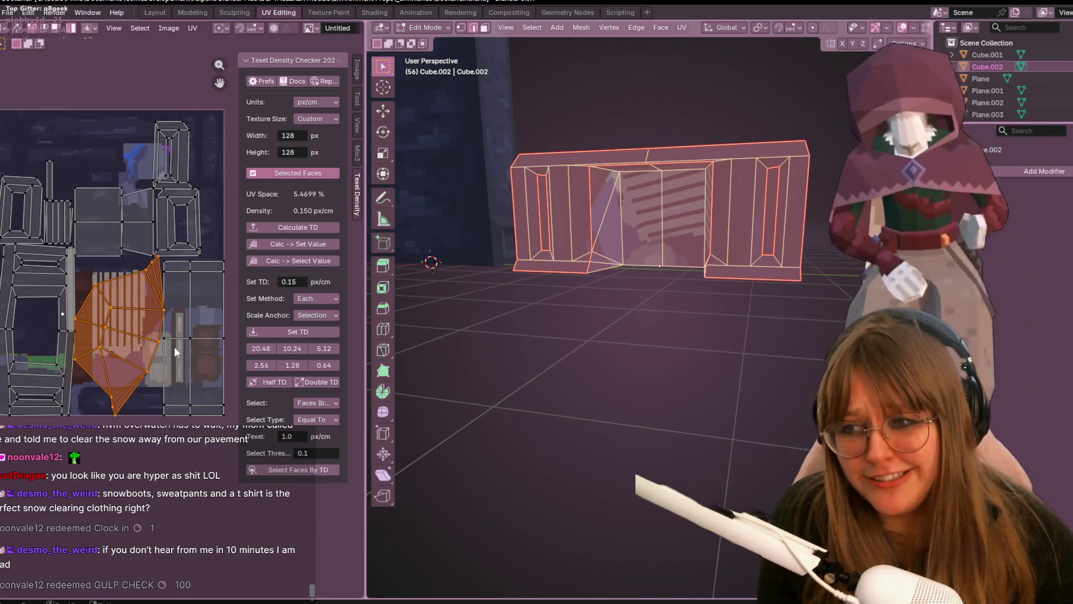
middle_click_drag(587, 336, 587, 386)
key("g")
left_click(118, 323)
middle_click_drag(645, 235, 669, 231)
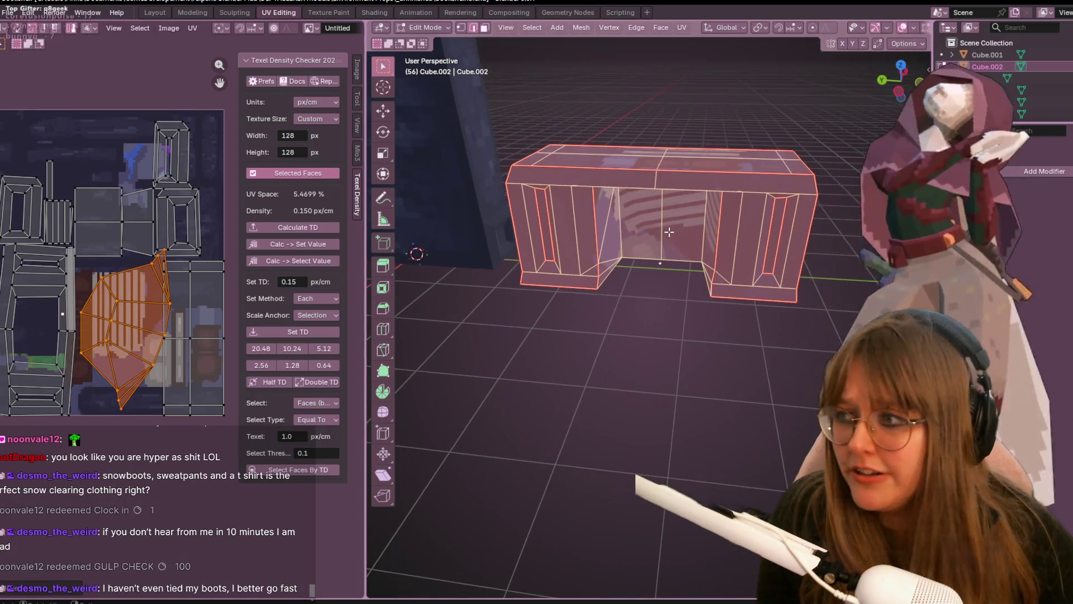
middle_click_drag(237, 349, 296, 388)
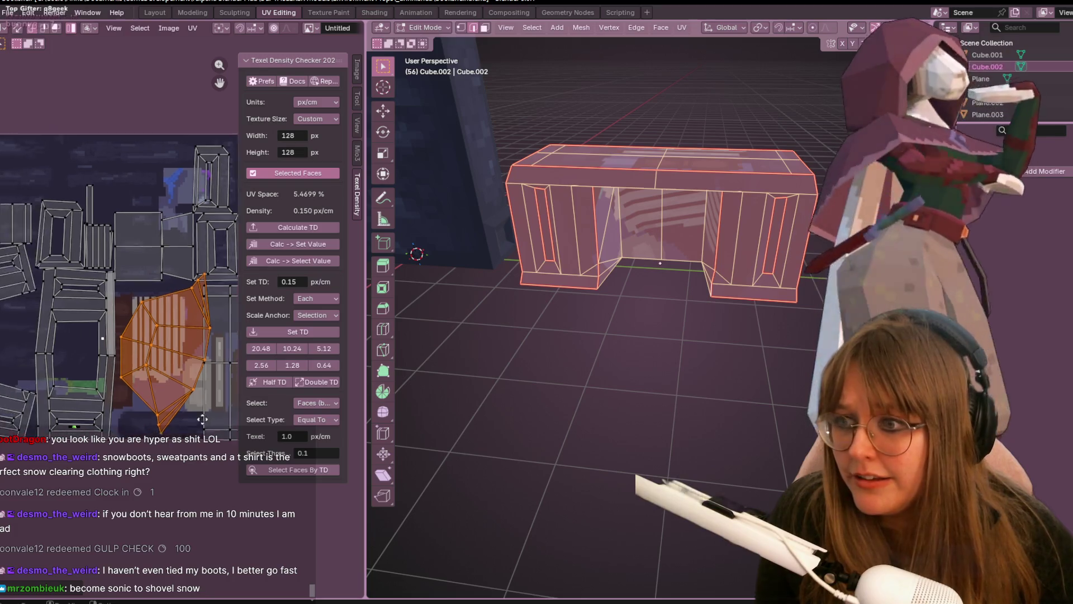
scroll(277, 378, "down", 5)
key("a")
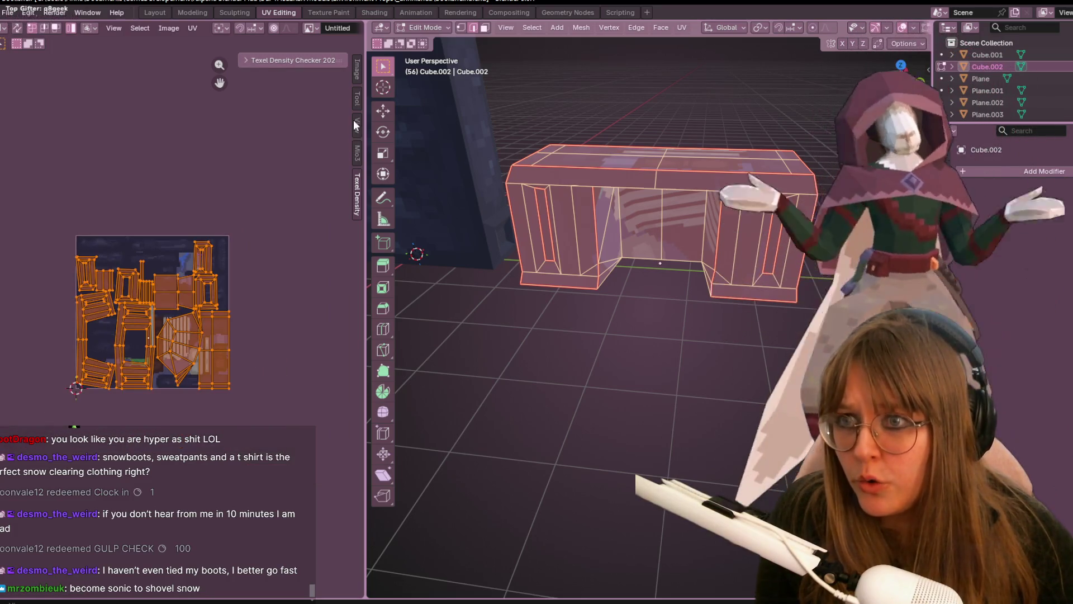
left_click(298, 61)
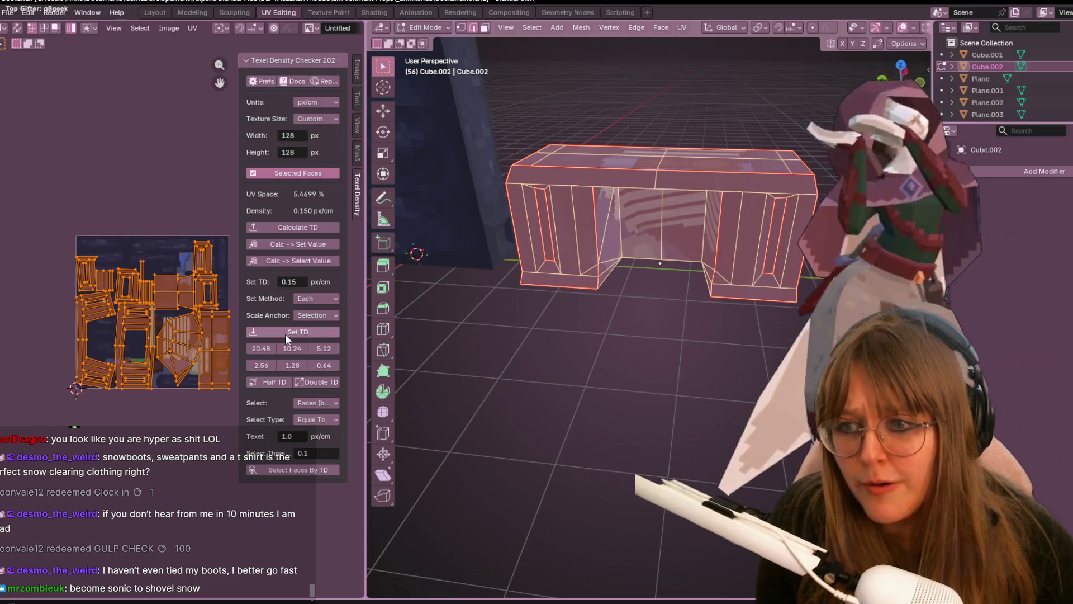
- Set all islands to 0.15 px/cm texel density, then move the left and middle islands past the texture's left edge
left_click(285, 333)
left_click(82, 309)
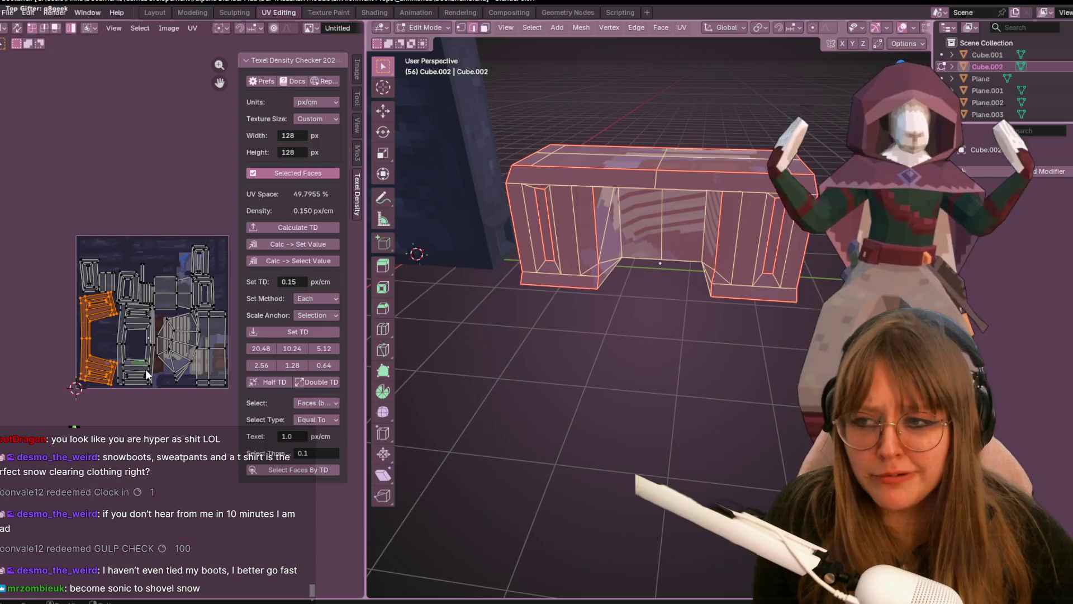
left_click(127, 350, "shift")
middle_click_drag(126, 350, 192, 249)
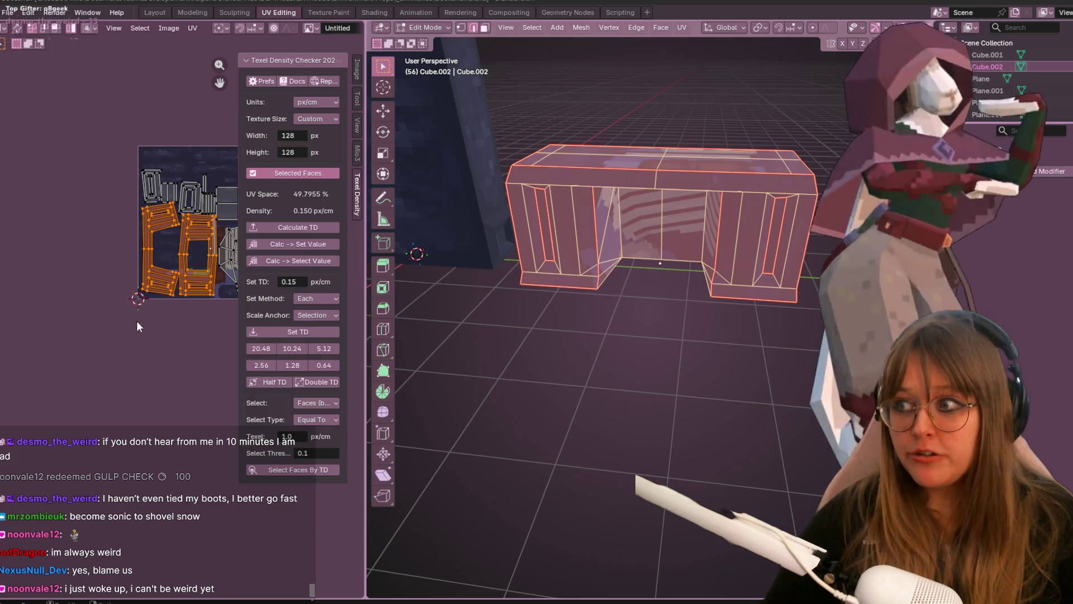
scroll(115, 337, "up", 1)
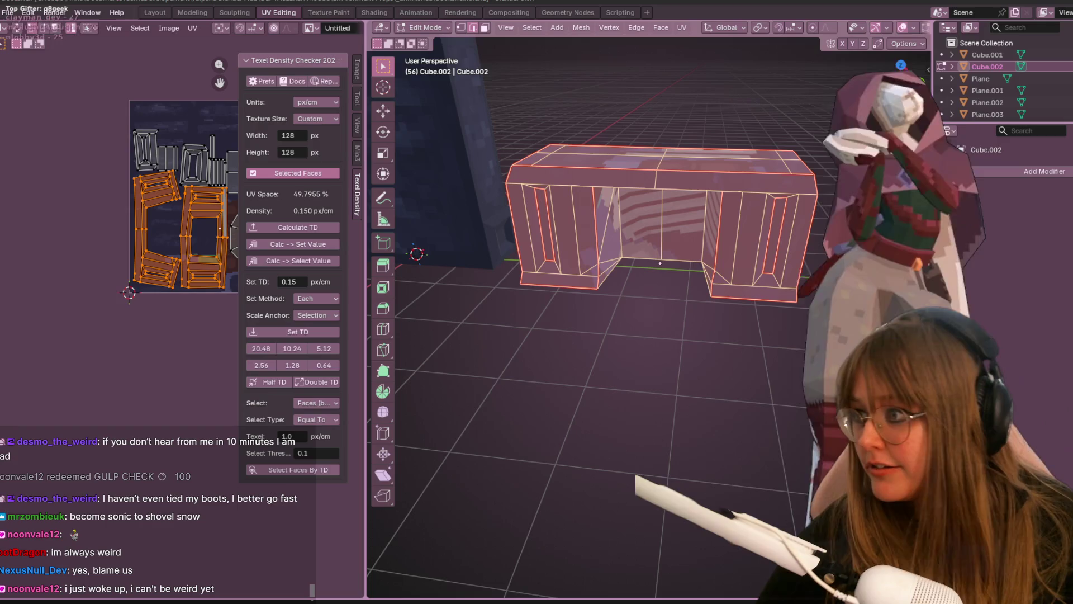
left_click_drag(367, 223, 471, 223)
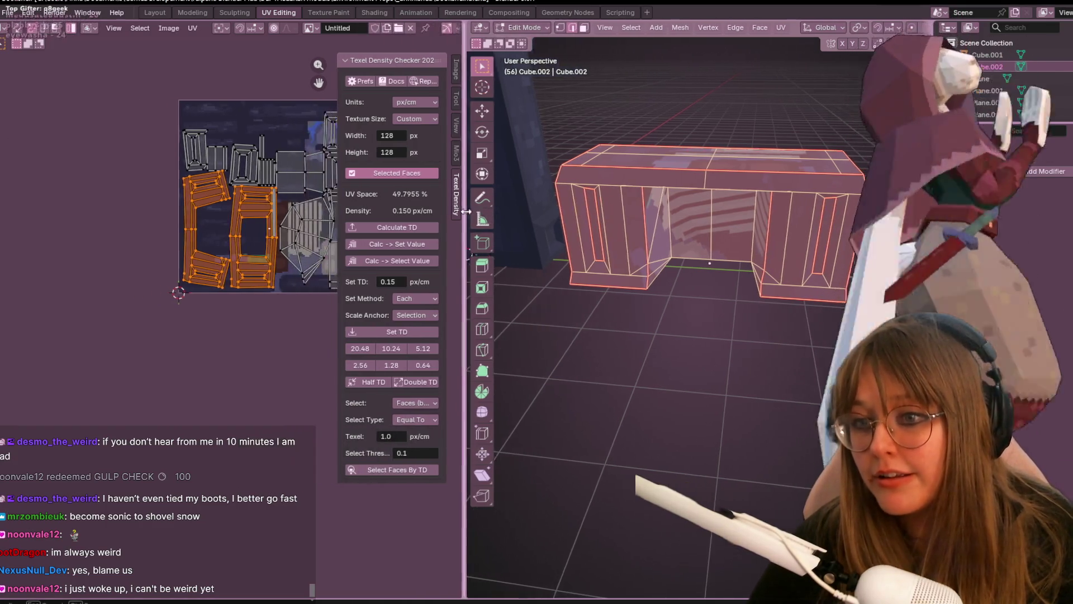
scroll(178, 294, "up", 1)
middle_click_drag(177, 294, 217, 309)
key("g")
left_click(67, 306)
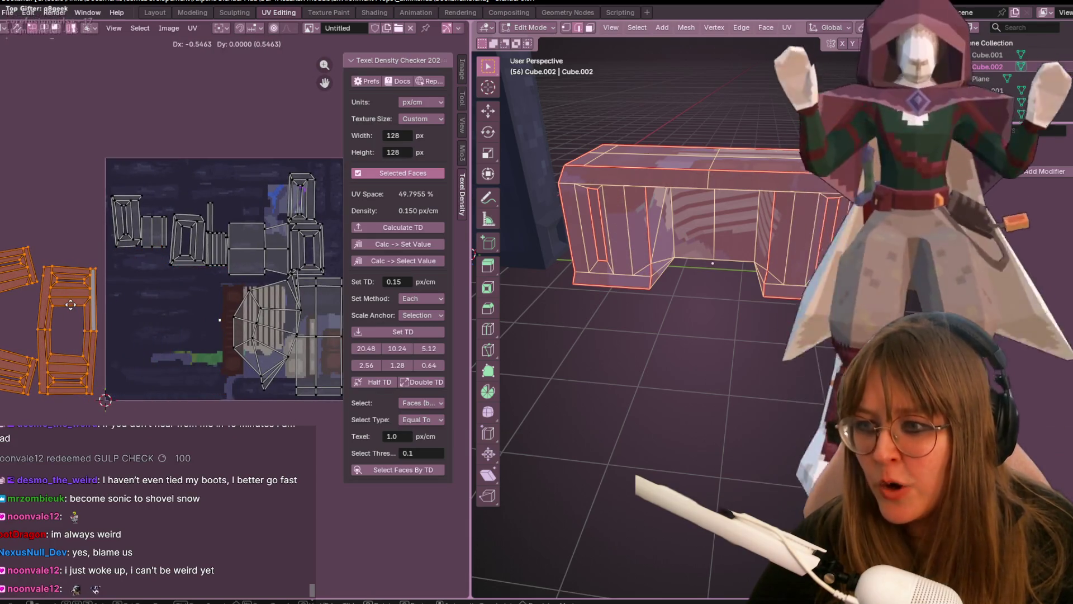
- Rotate the large fan island and reposition the dome-shaped island on the texture
left_click(134, 220)
middle_click_drag(171, 217, 103, 187)
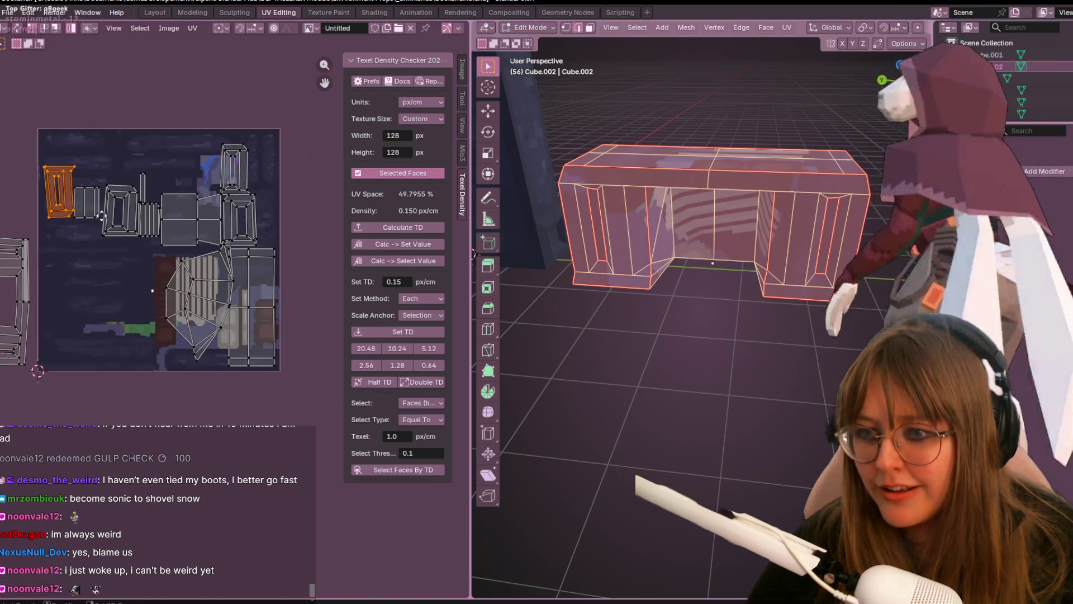
left_click(206, 289)
key("r")
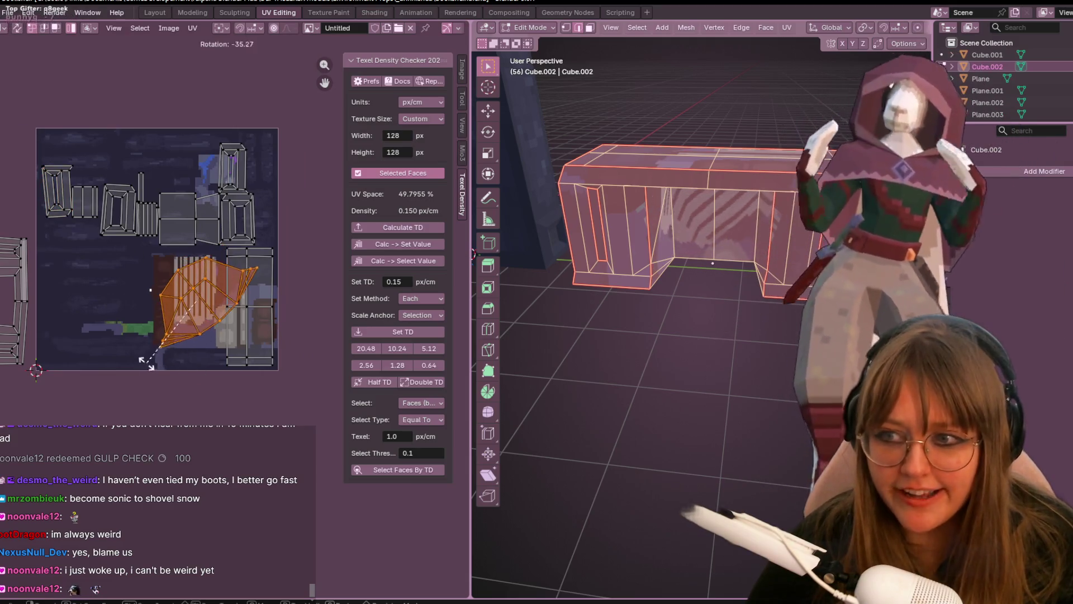
left_click(119, 315)
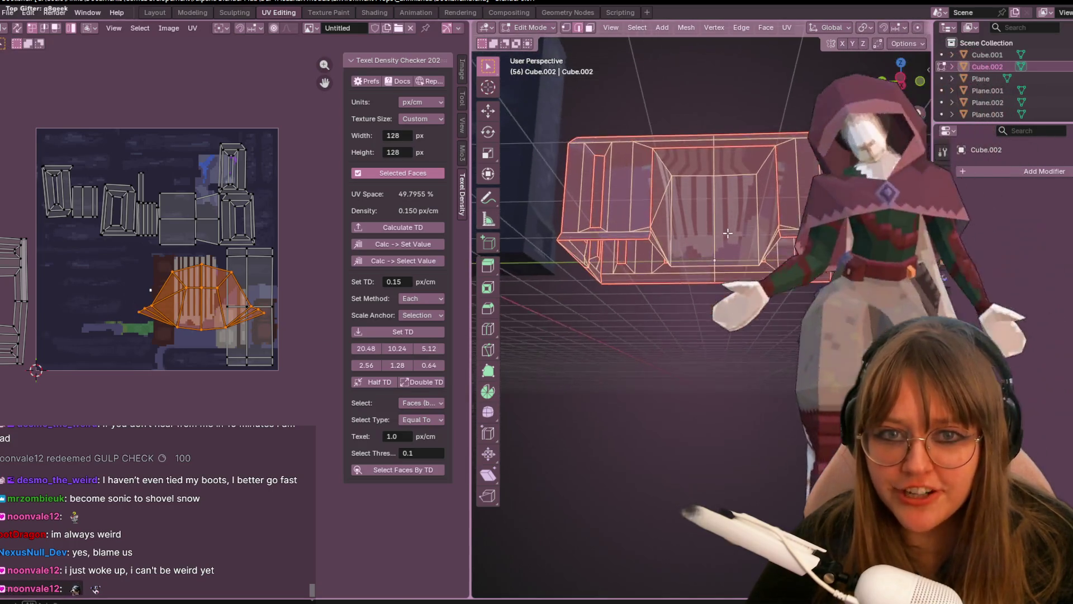
key("g")
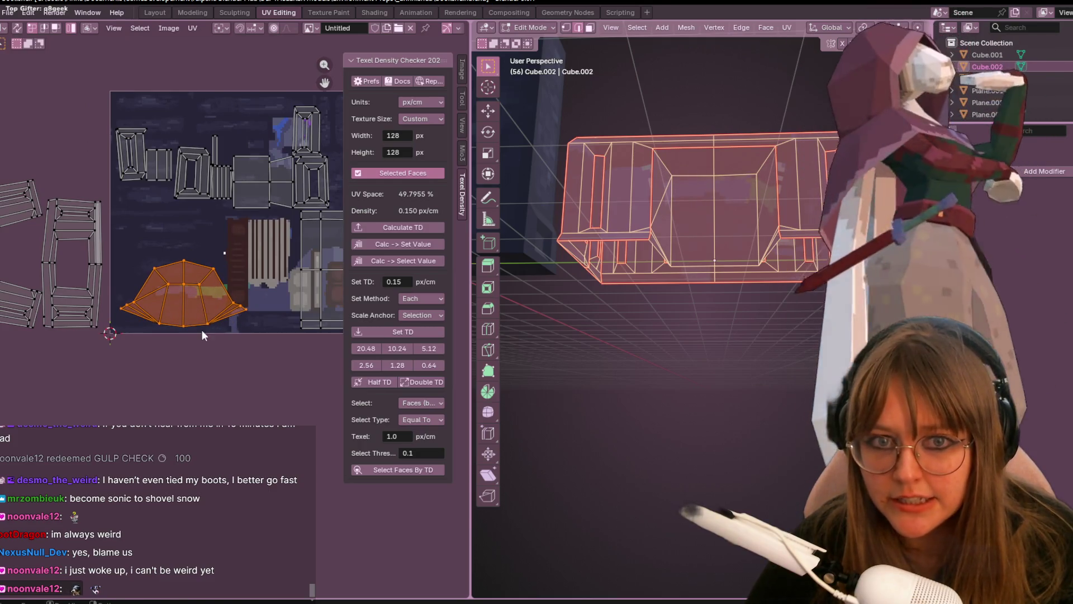
key("g")
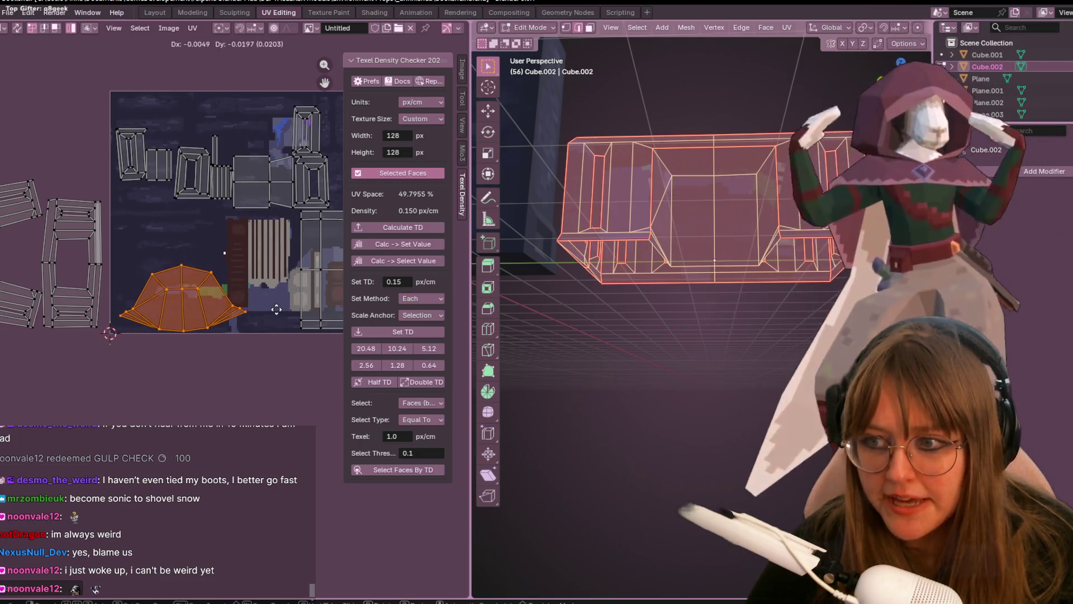
left_click(276, 309)
scroll(273, 294, "up", 2)
- Select the tall right island, then place the top-left island higher up in the layout
left_click(284, 376)
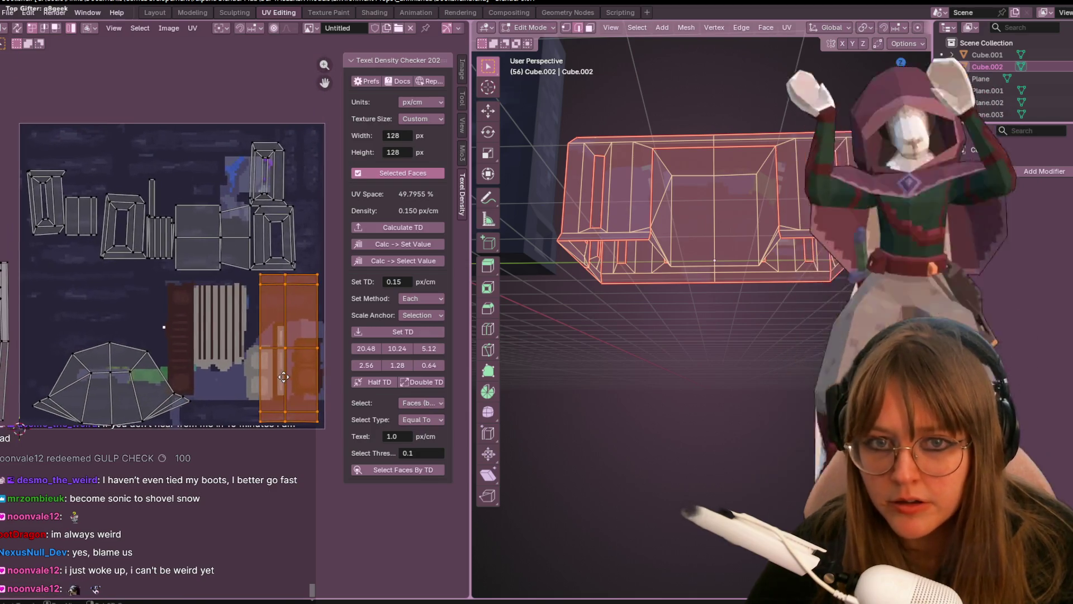
scroll(281, 375, "down", 2)
mouse_move(721, 150)
middle_mouse_down()
mouse_move(723, 242)
mouse_move(671, 252)
middle_mouse_up()
left_click(85, 224)
key("g")
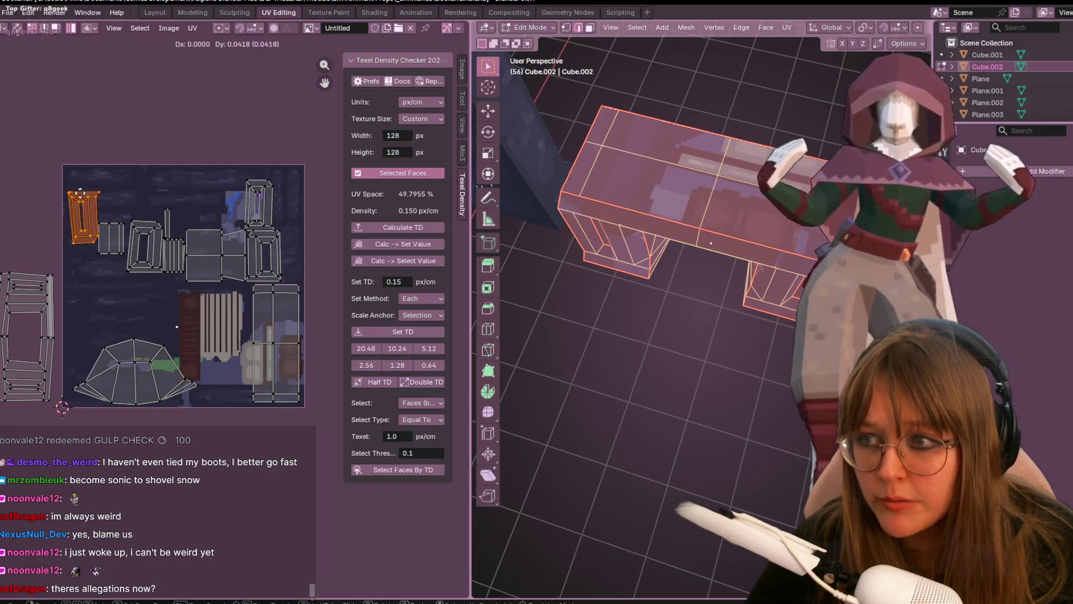
left_click(84, 204)
middle_click_drag(713, 336, 671, 252)
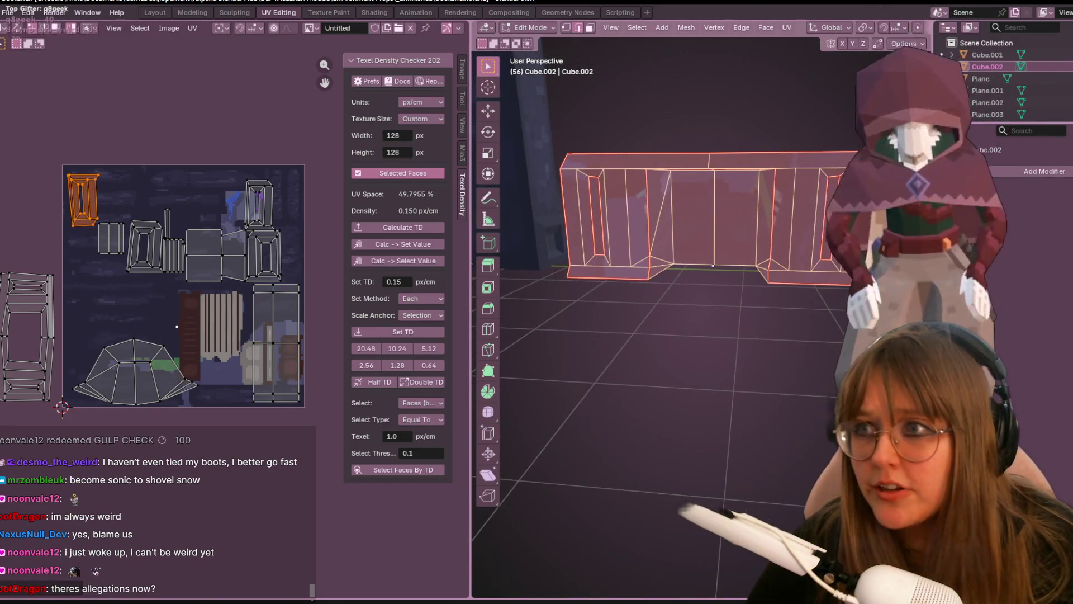
left_click(310, 27)
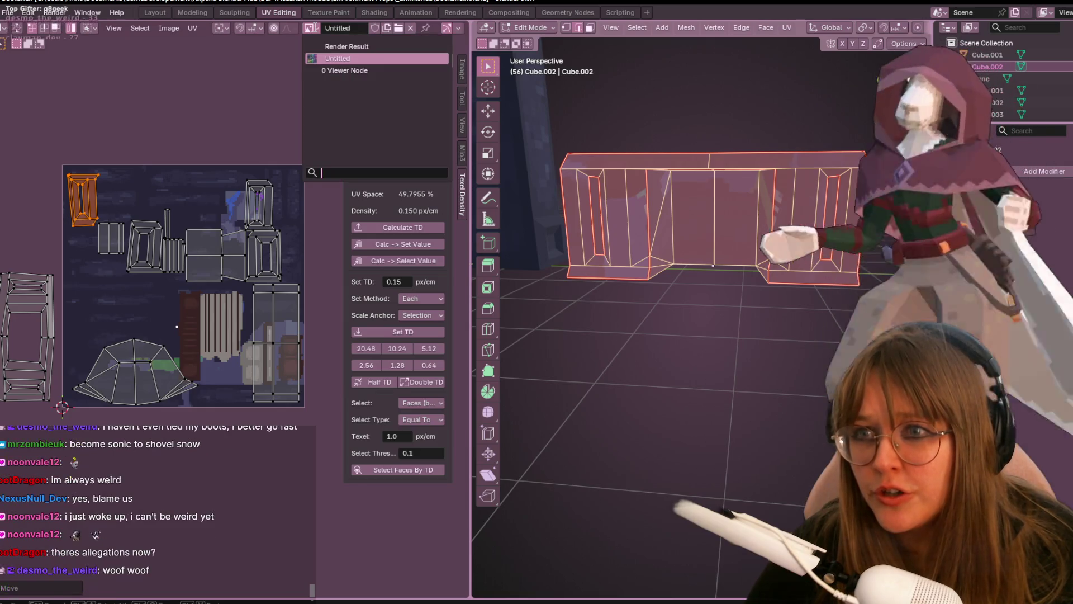
- In the Shading workspace, enable Fake User so the desk material stays saved without users
left_click(337, 58)
left_click(376, 12)
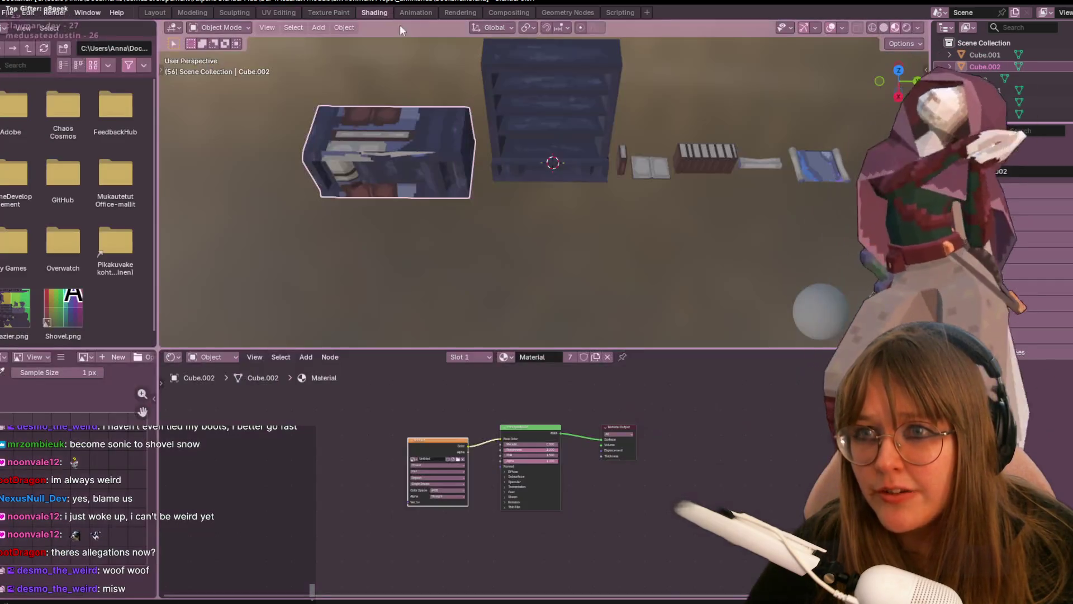
left_click(506, 357)
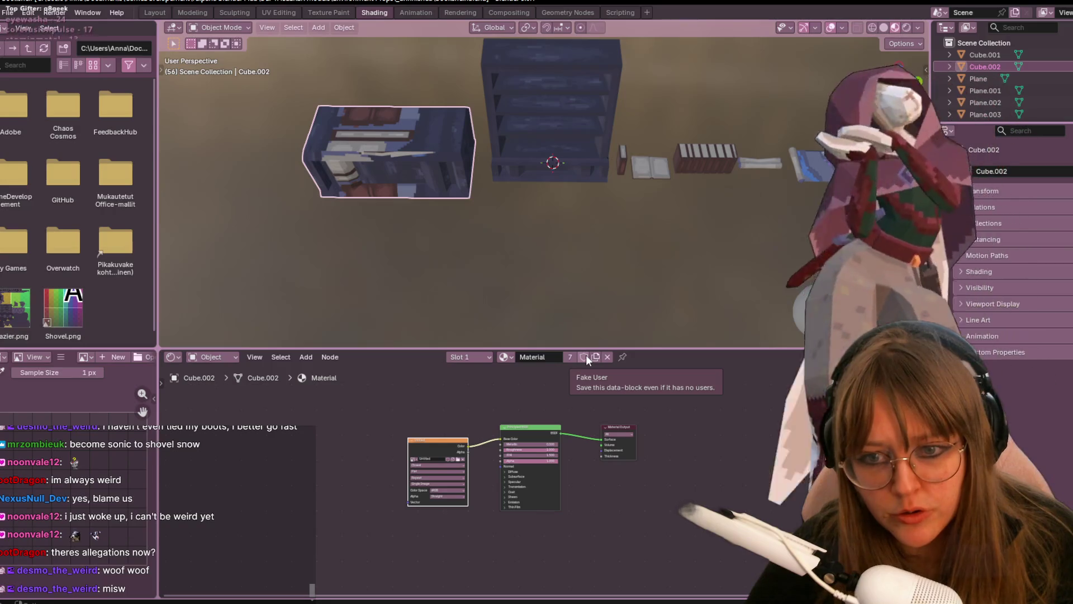
left_click(586, 357)
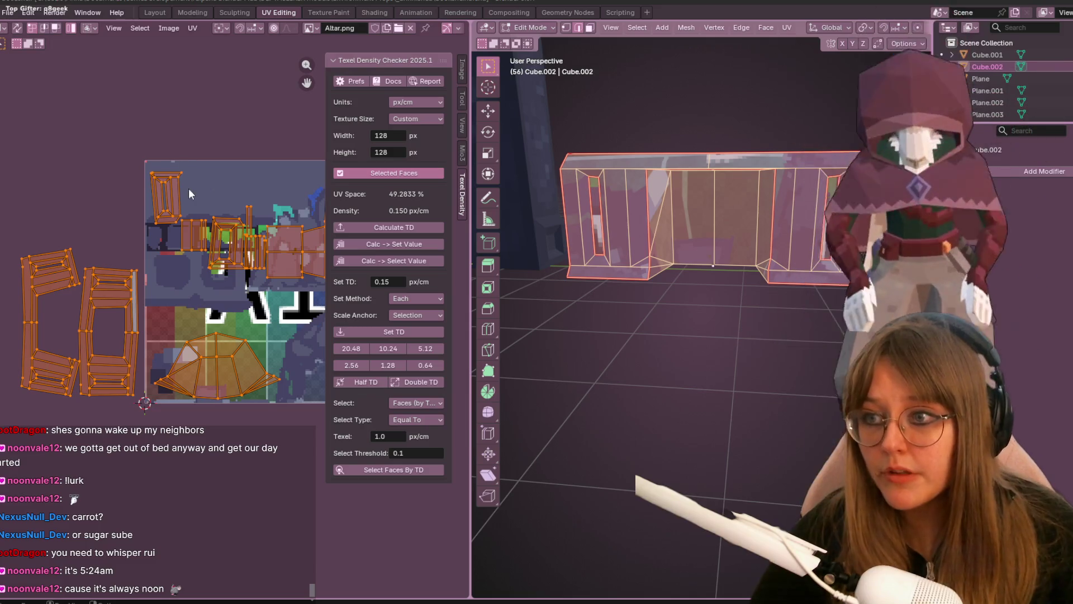
scroll(189, 188, "down", 1)
- Select the small top-left island, then cycle through Shading and Texture Paint back to UV Editing
middle_click_drag(325, 288, 268, 285)
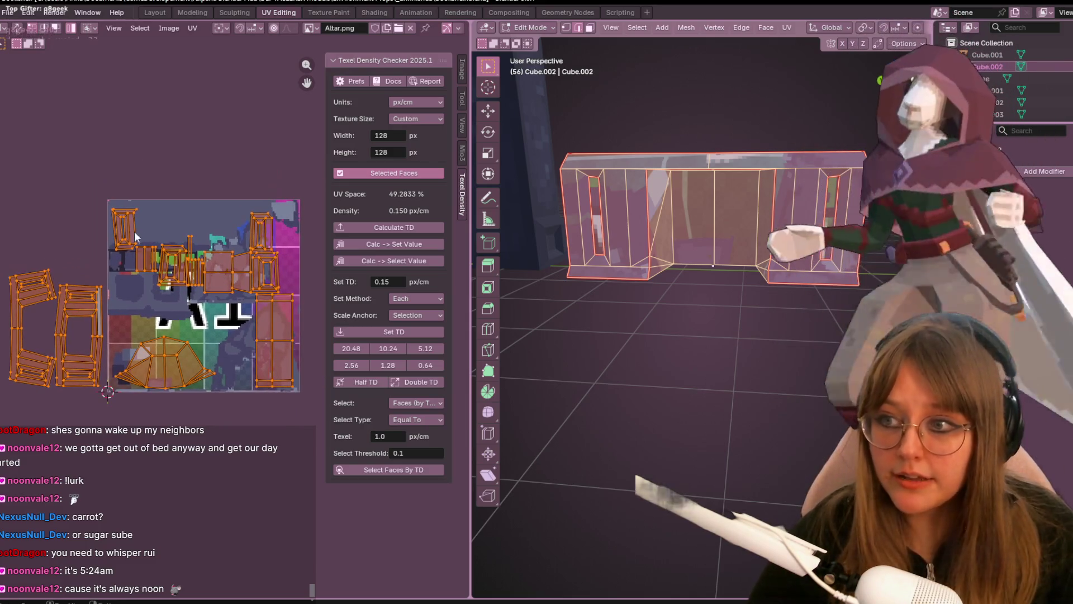
left_click(126, 267)
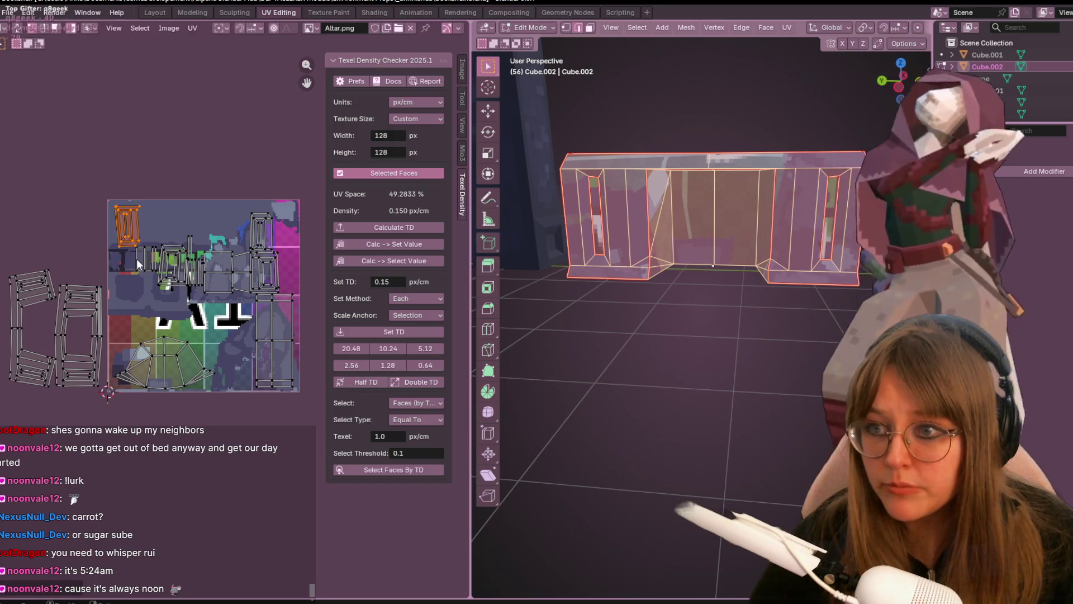
scroll(137, 259, "up", 2)
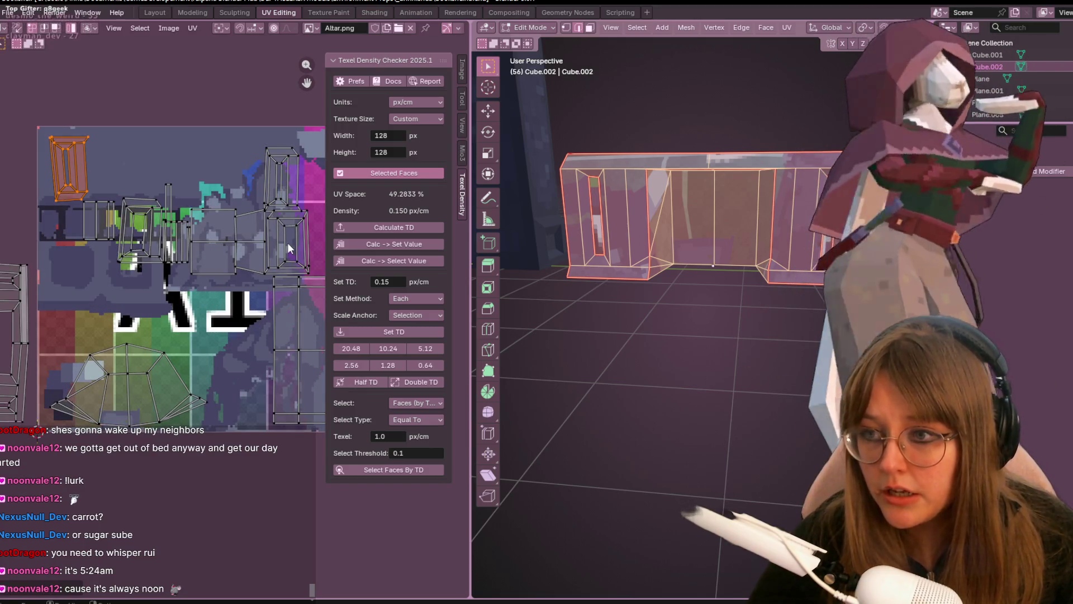
scroll(194, 291, "down", 2)
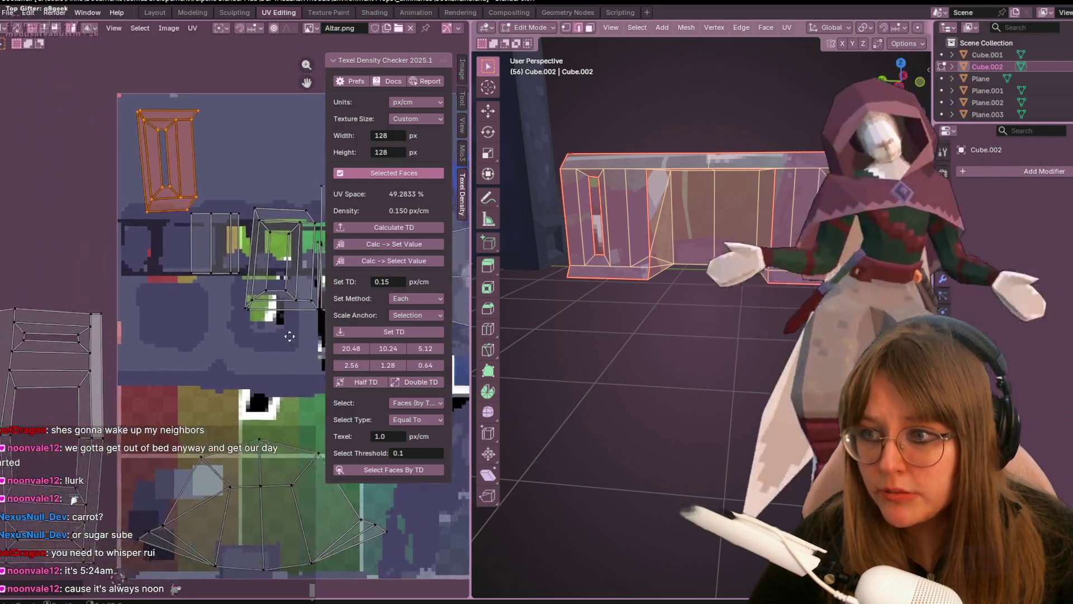
key("ctrl+Page_Down")
key("ctrl+Page_Down")
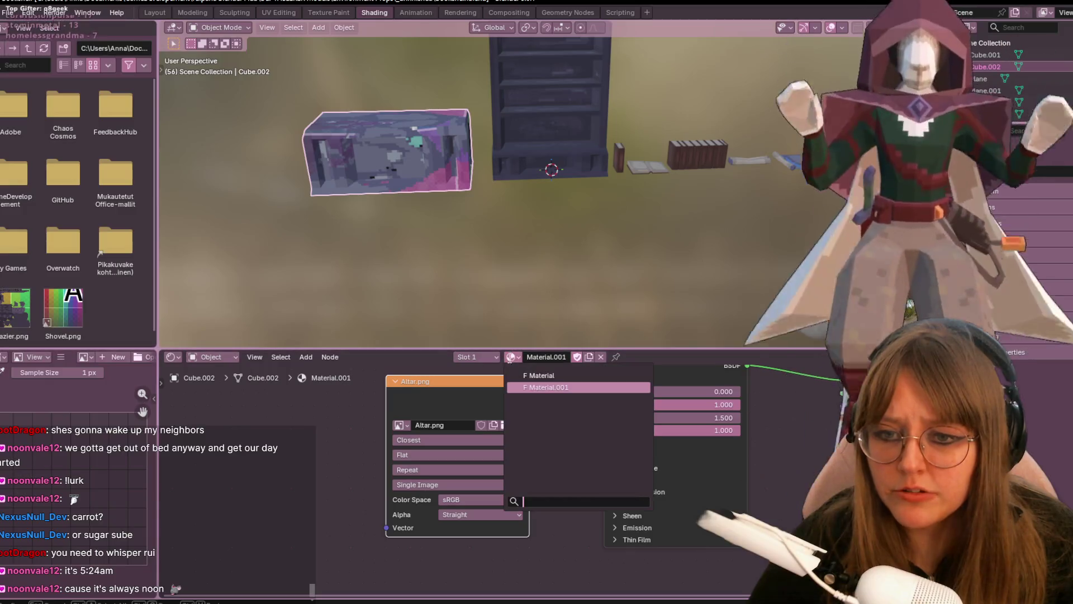
left_click(336, 11)
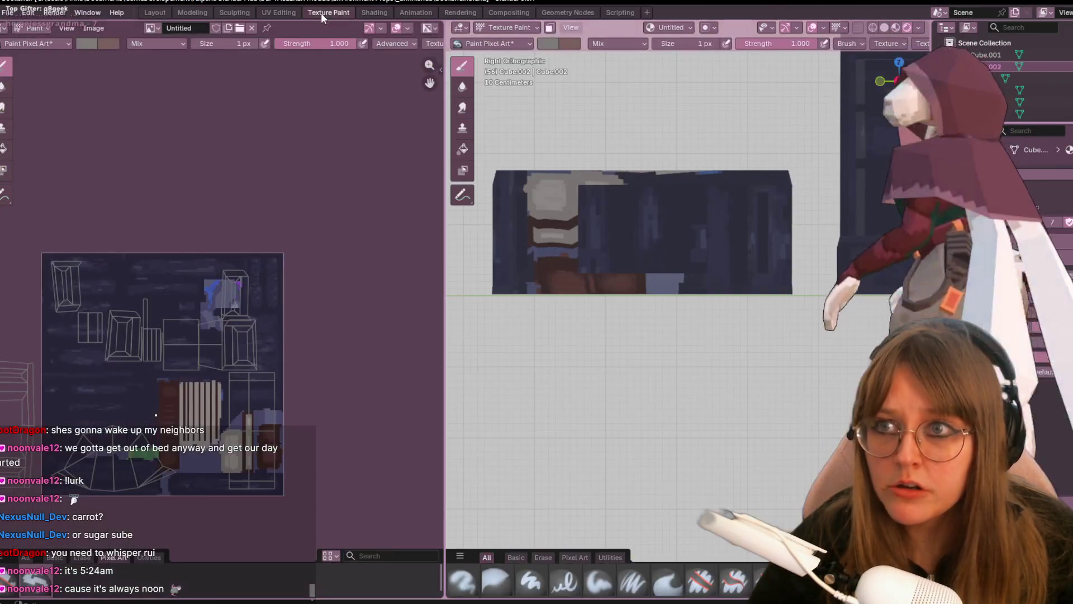
left_click(275, 13)
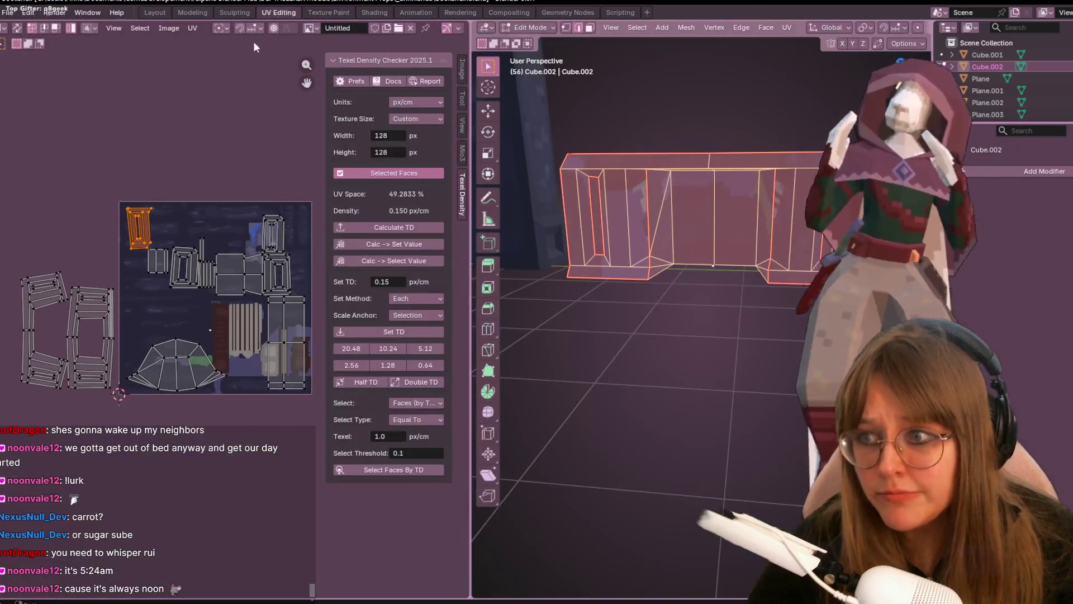
- Box-select the UV islands and move them down, then rotate the right frame island by 90°
left_click(107, 330)
left_click_drag(121, 178, 313, 392)
key("g")
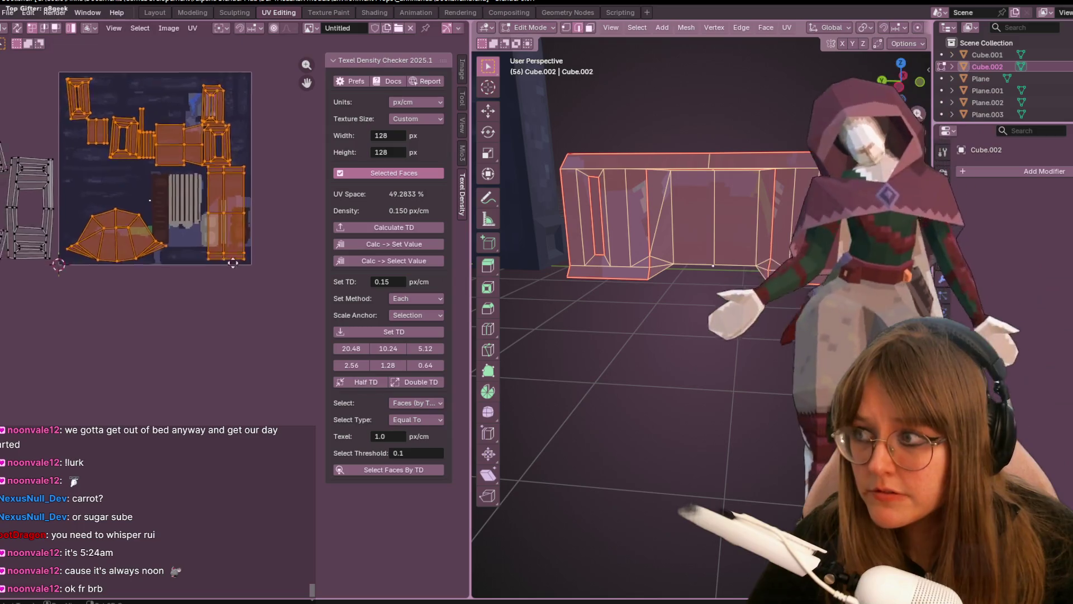
left_click(187, 435)
left_click(171, 351)
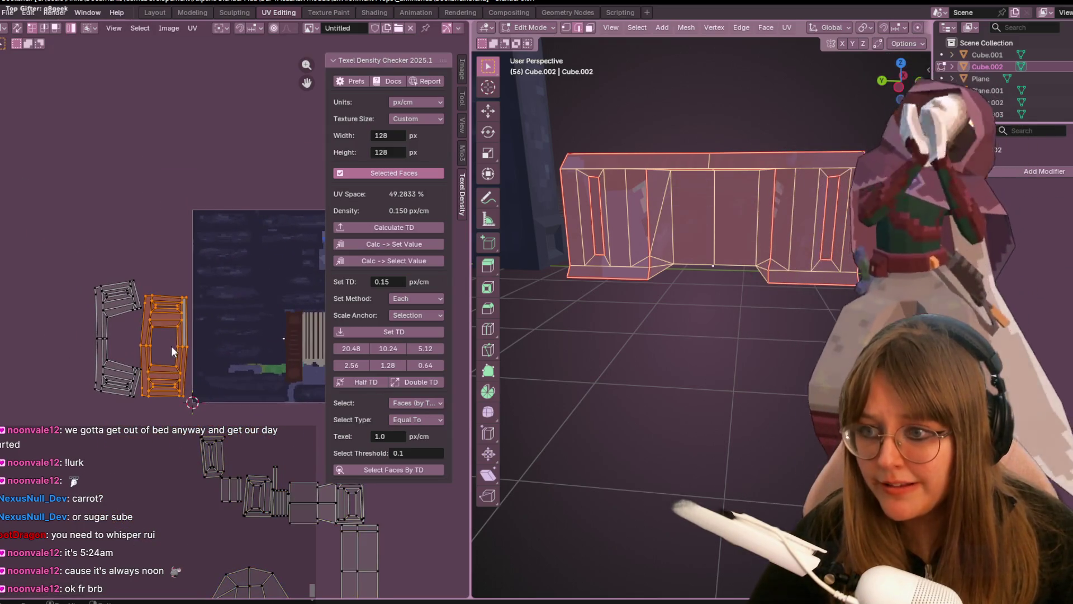
type("r")
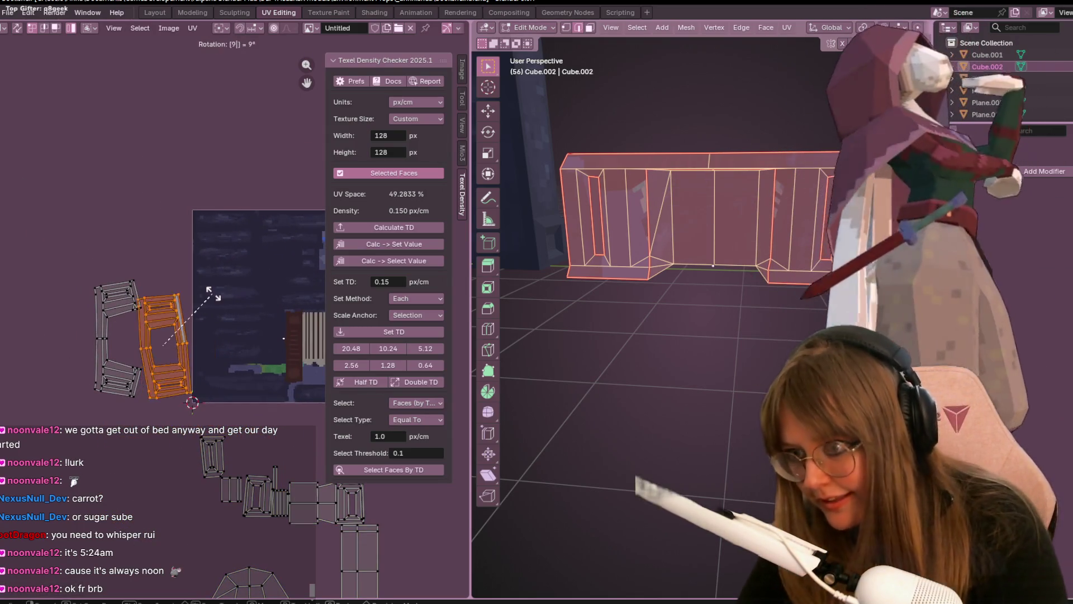
type("90")
key("Return")
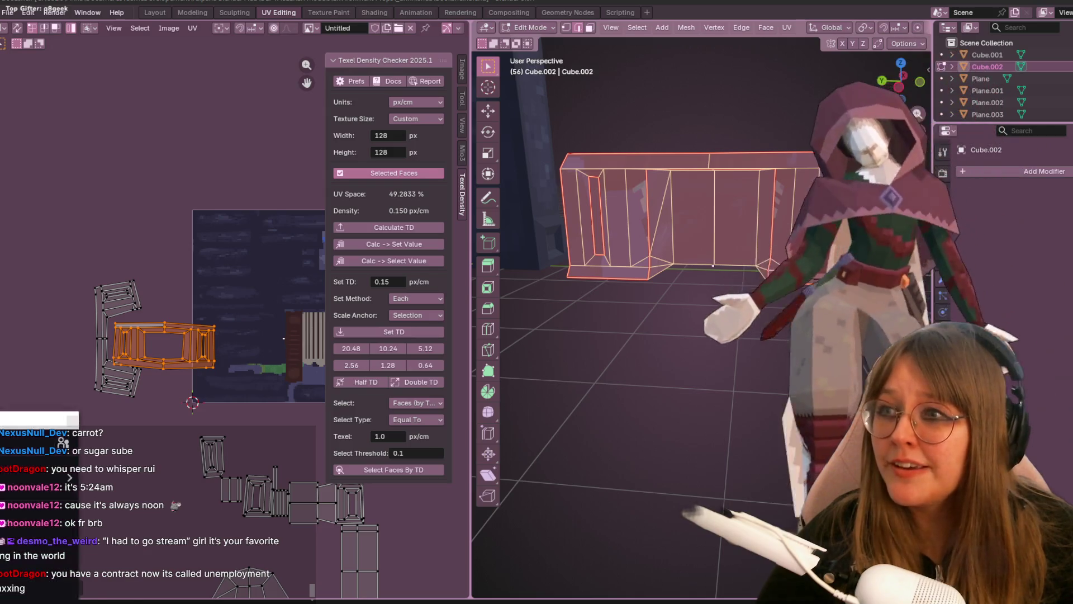
- Dock the Stream Chat window narrower at the left edge and drag the Blender window down-right
left_click_drag(0, 285, 1, 142)
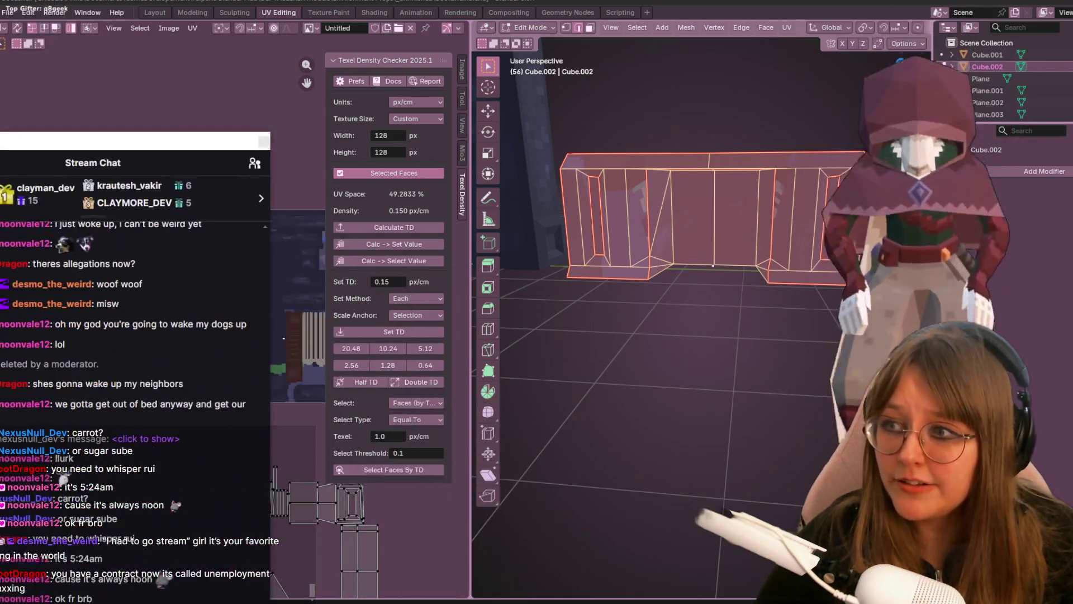
left_click_drag(93, 163, 90, 181)
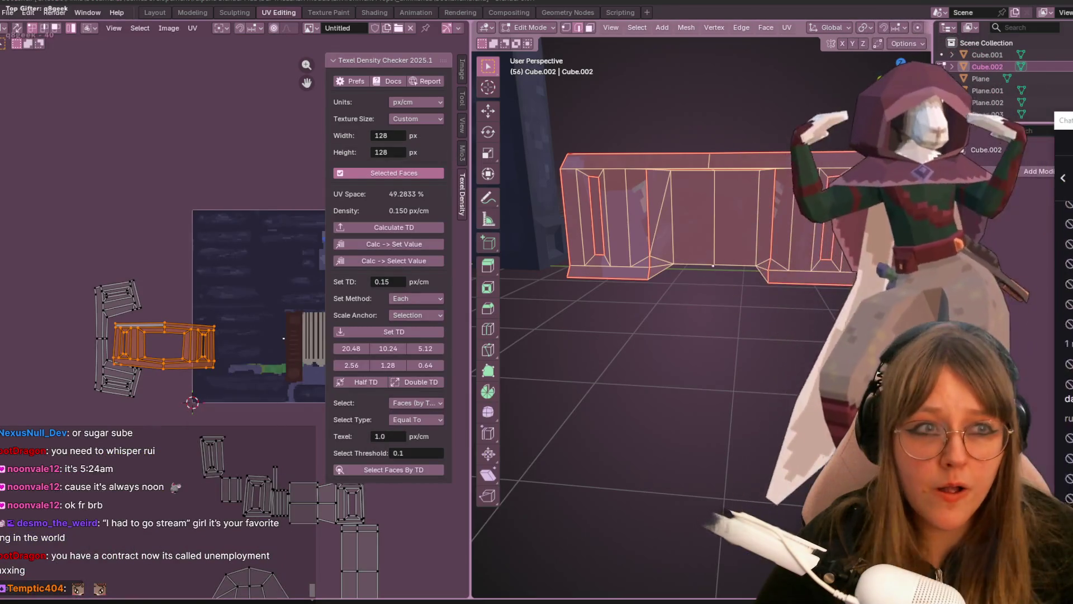
mouse_move(1048, 46)
left_mouse_down()
mouse_move(194, 47)
mouse_move(177, 1)
mouse_move(164, 4)
left_mouse_up()
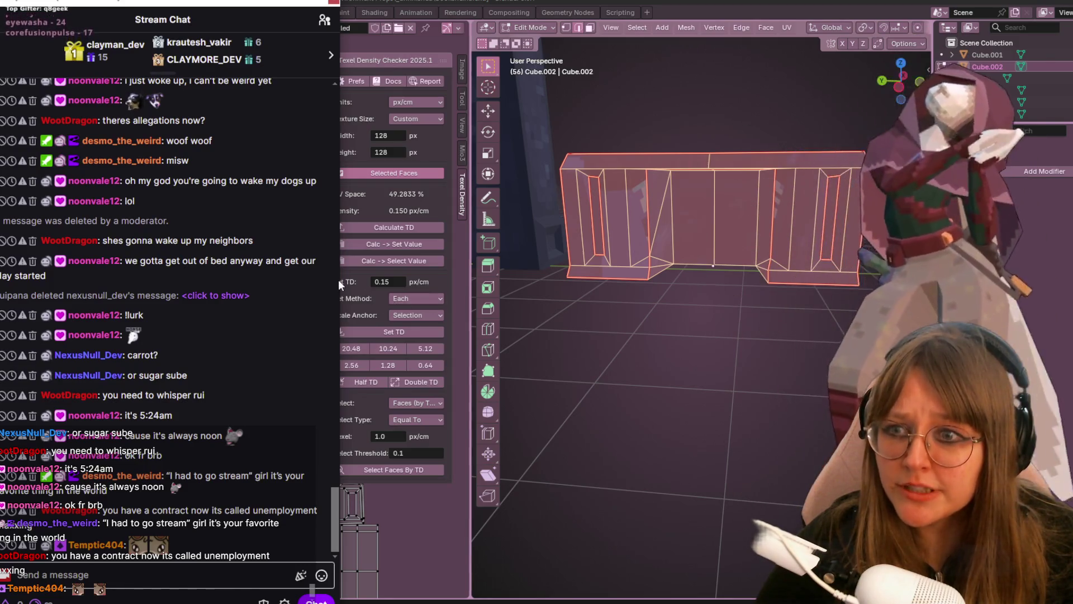
left_click_drag(340, 285, 202, 275)
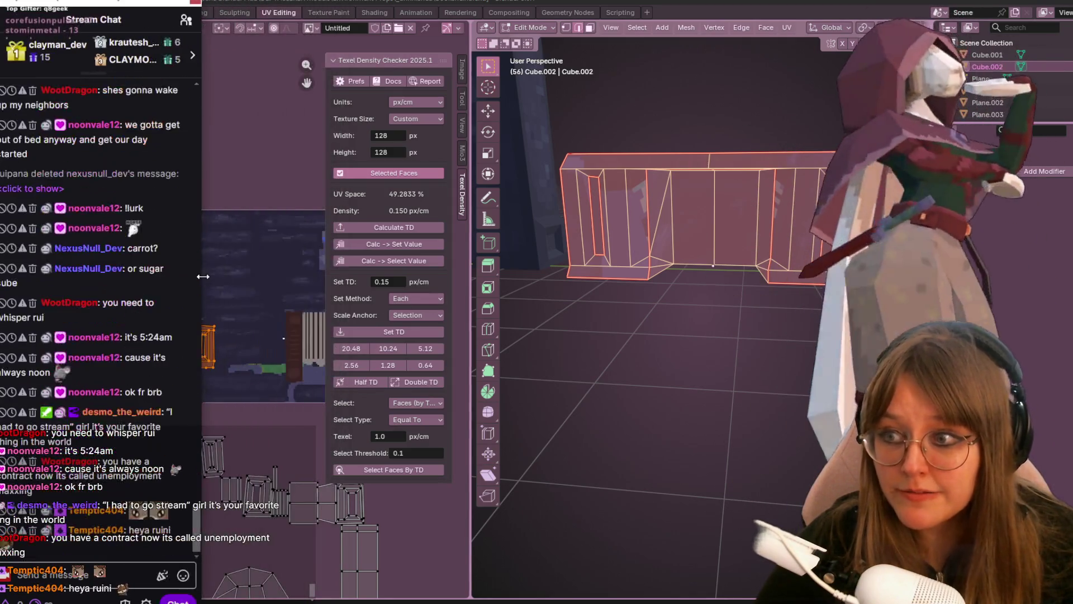
left_click(558, 456)
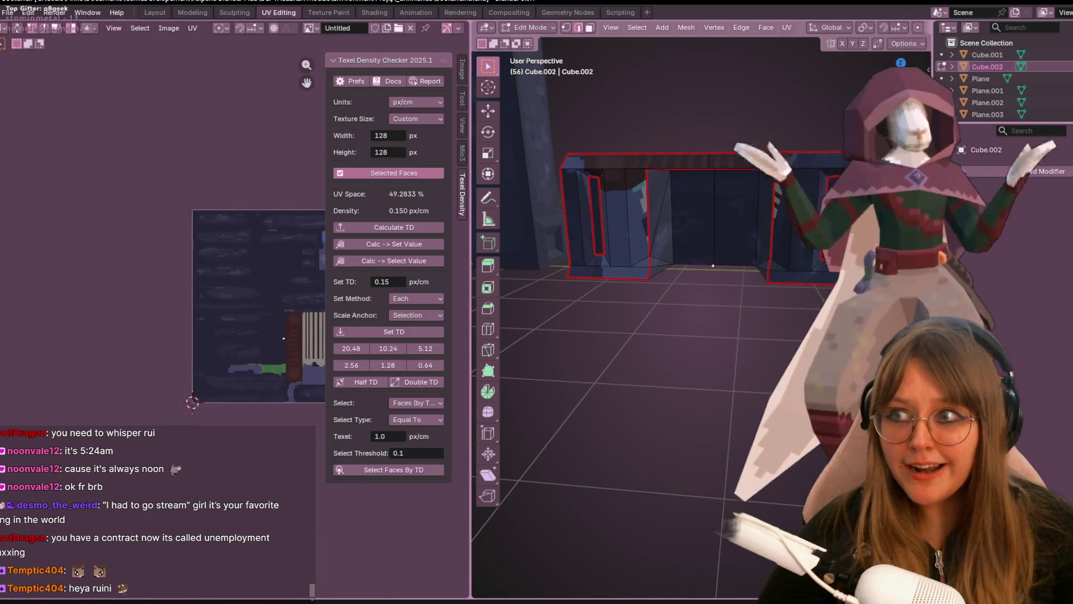
mouse_move(504, 3)
left_mouse_down()
mouse_move(635, 114)
mouse_move(1069, 3)
left_mouse_up()
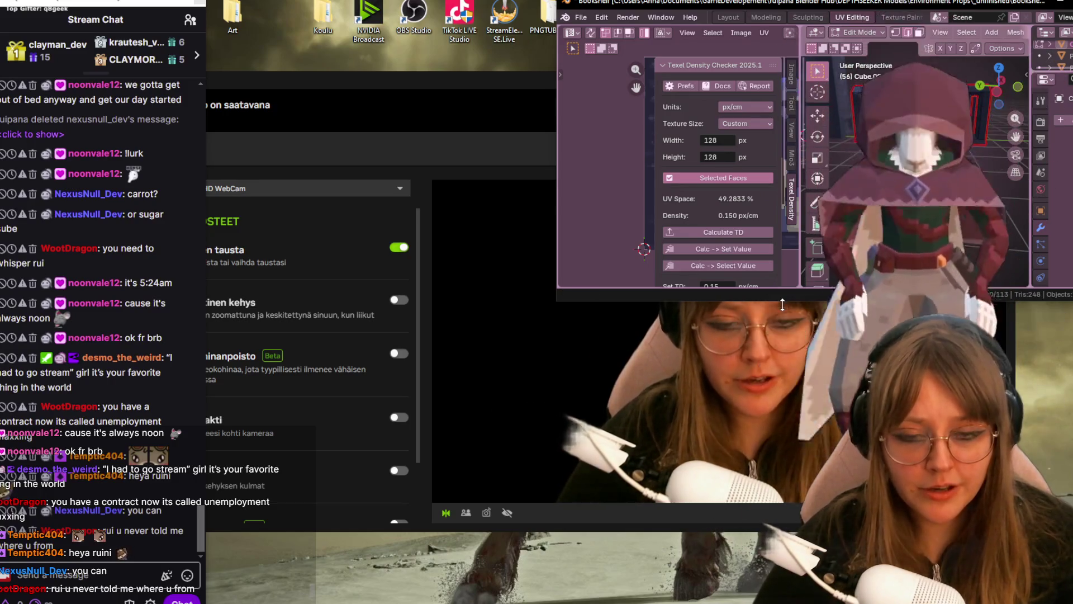
- Stretch the Blender window down to the screen bottom and widen it leftward beside the chat
left_click_drag(781, 304, 734, 602)
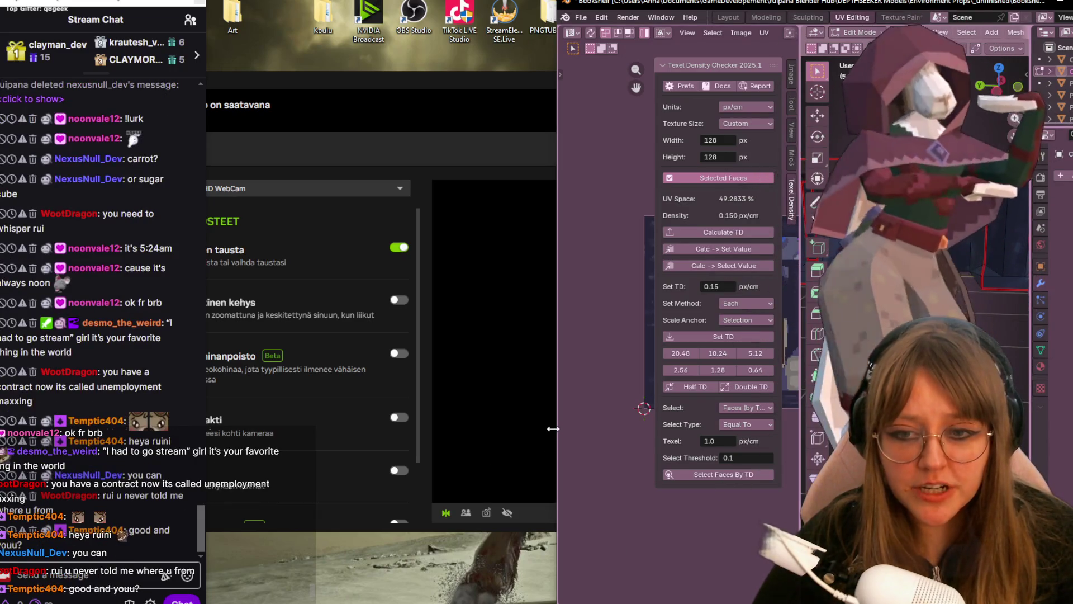
left_click_drag(552, 429, 190, 312)
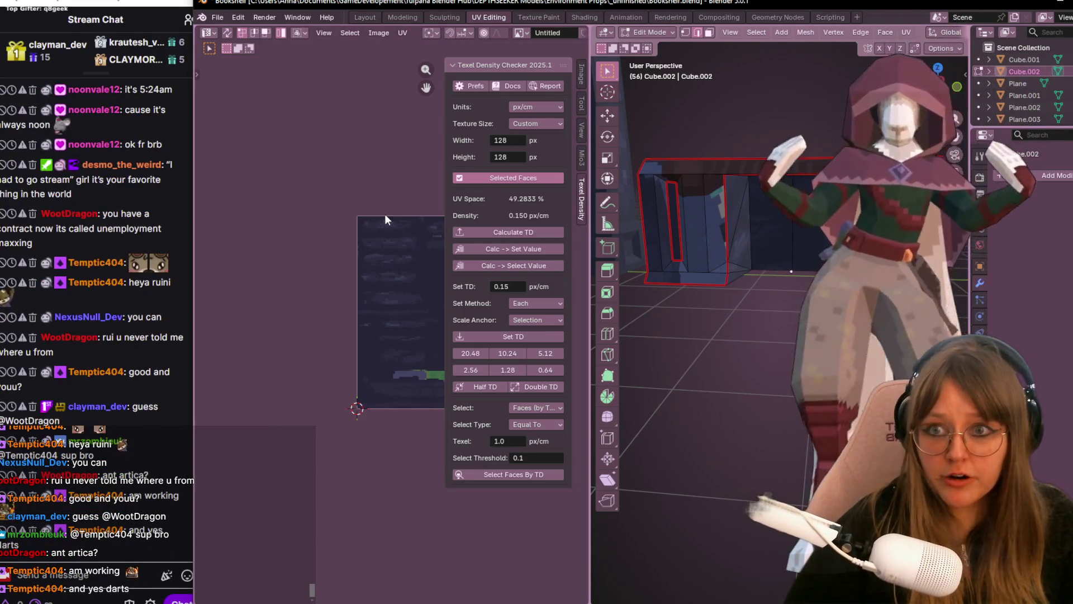
- Select the entire desk mesh with A and frame the horizontal frame island in the UV editor
middle_click_drag(397, 212, 284, 202, "ctrl")
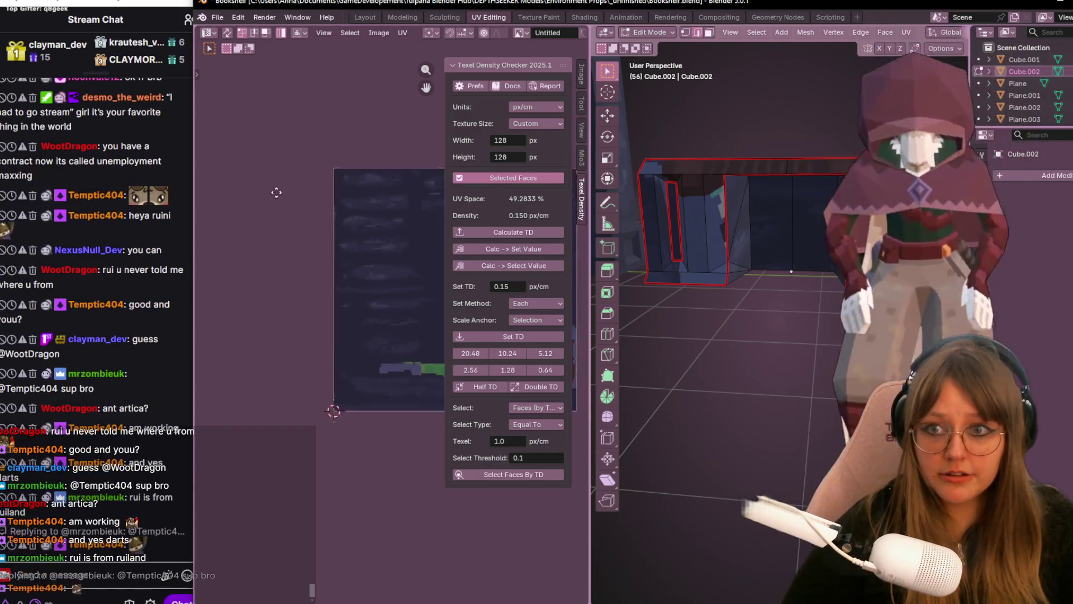
key("a")
scroll(300, 309, "down", 2)
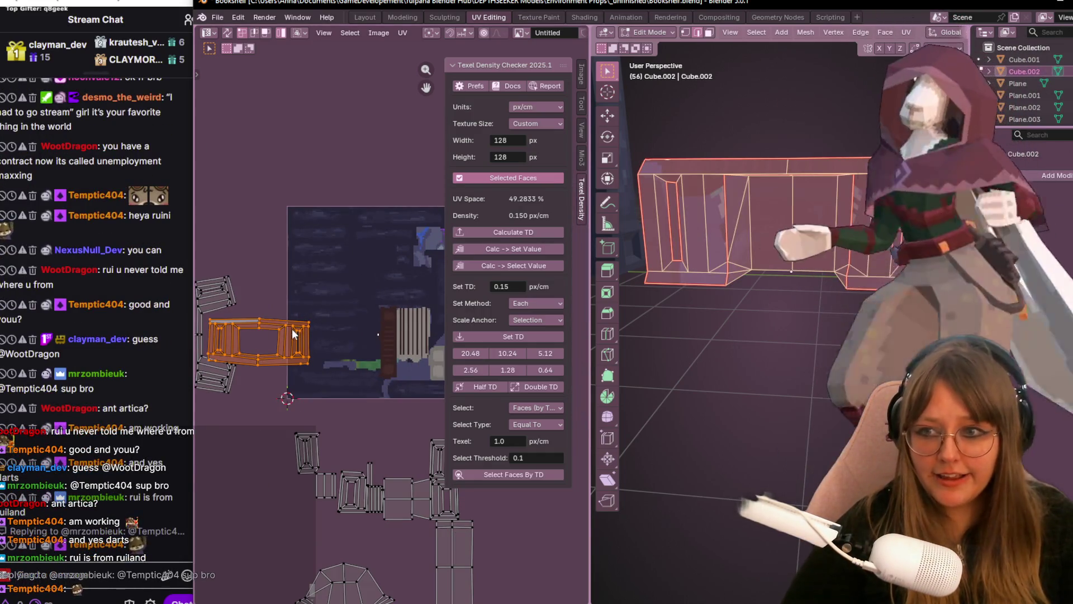
scroll(386, 269, "up", 3)
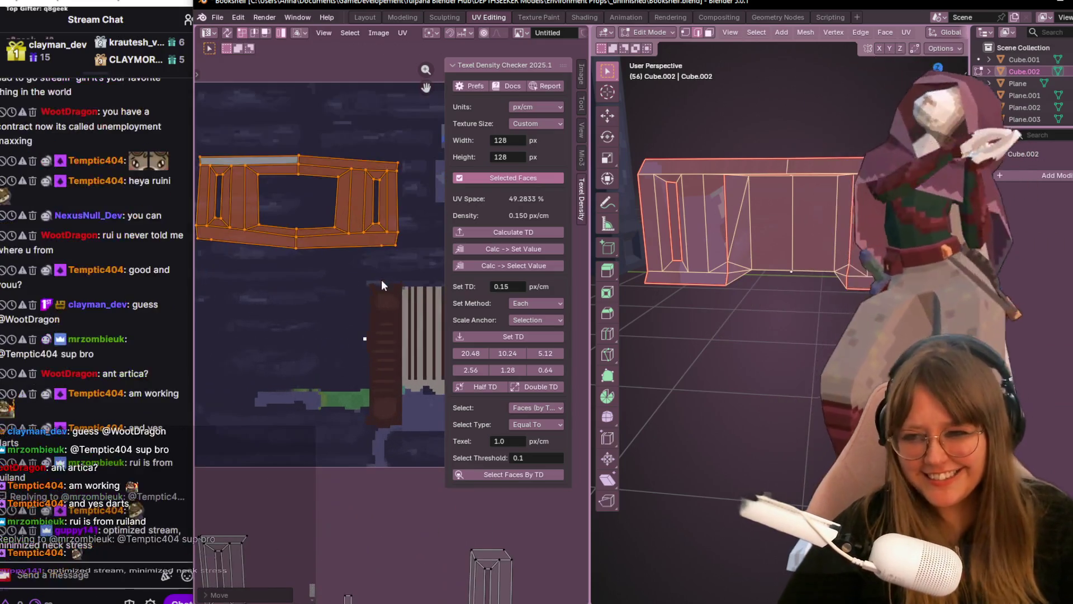
middle_click_drag(196, 251, 250, 264)
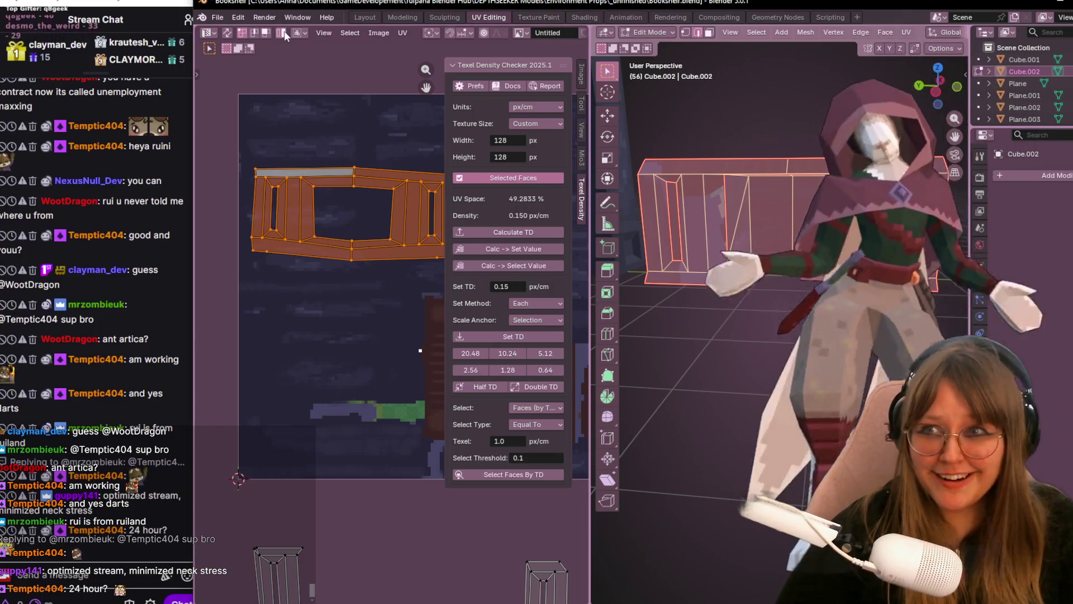
middle_click_drag(322, 95, 302, 101)
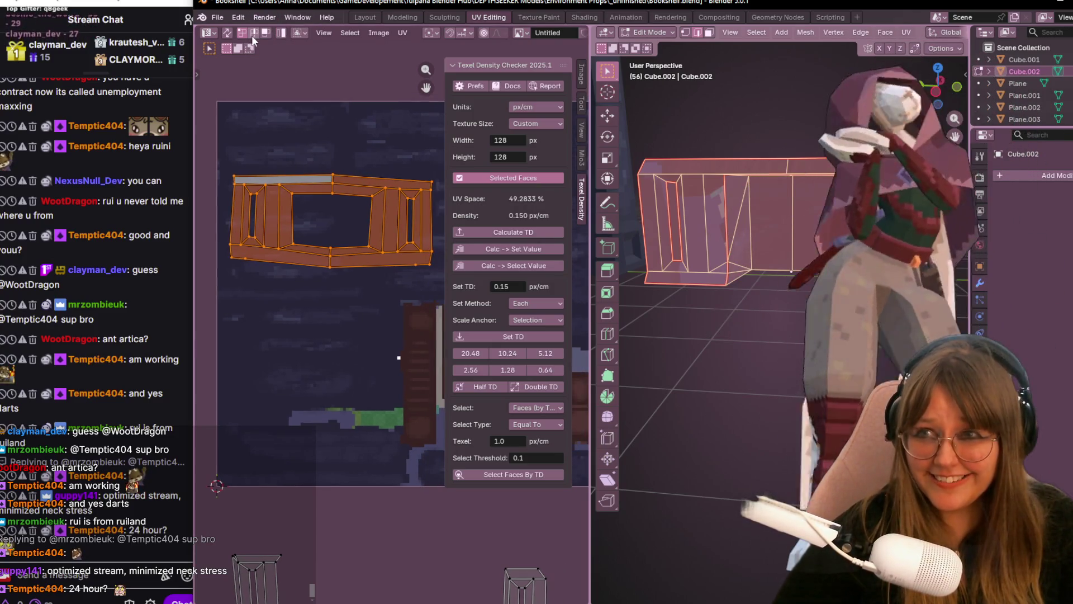
- In edge select mode, pick the frame island's two bottom edges and scale them to zero height on Y
left_click(264, 33)
key("alt+a")
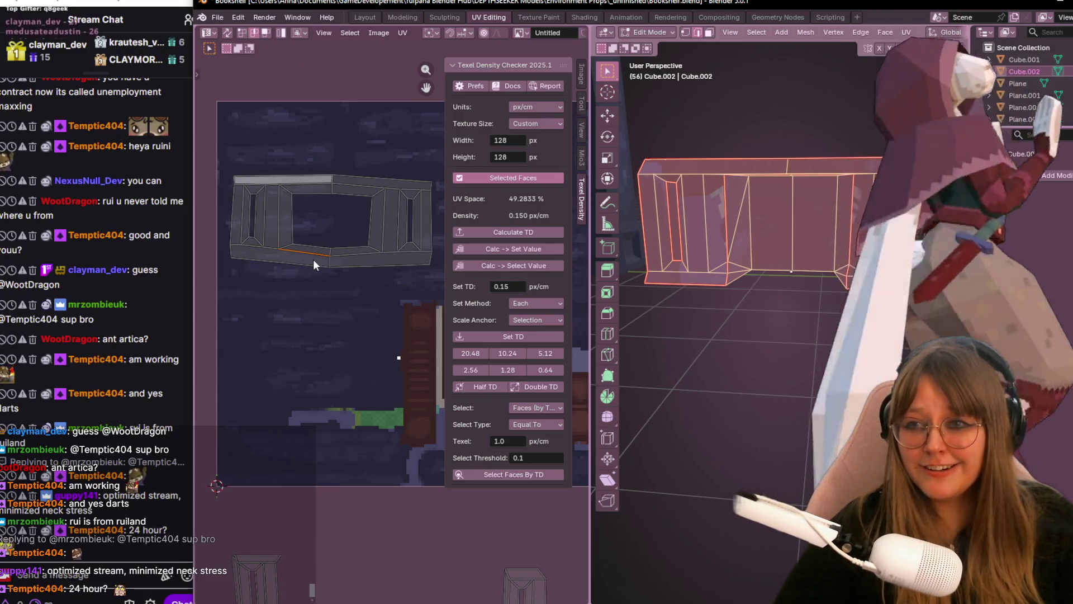
left_click(261, 258)
left_click(379, 264, "shift")
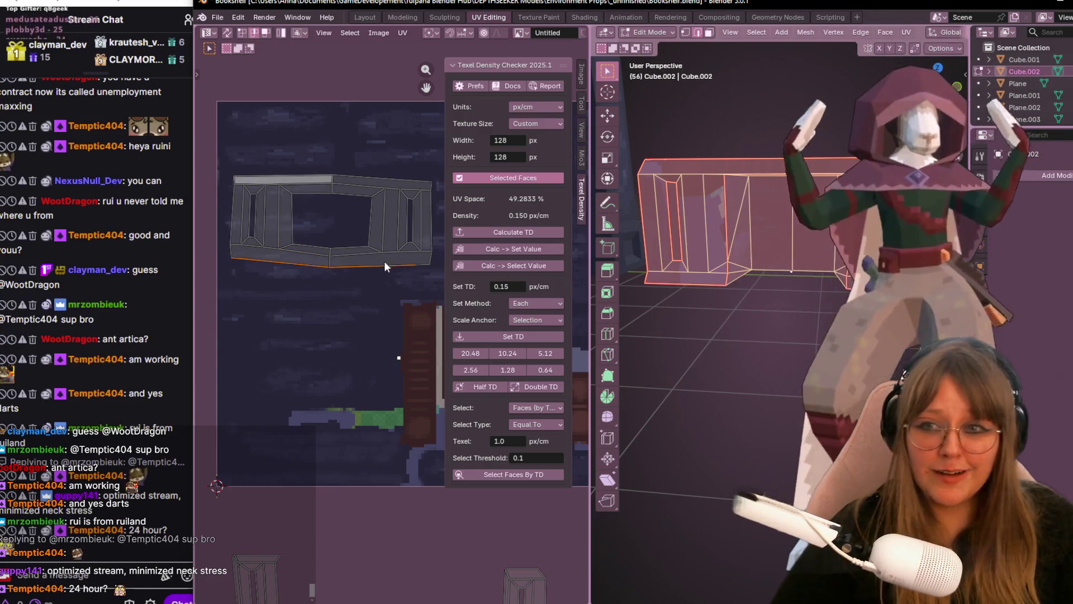
key("s")
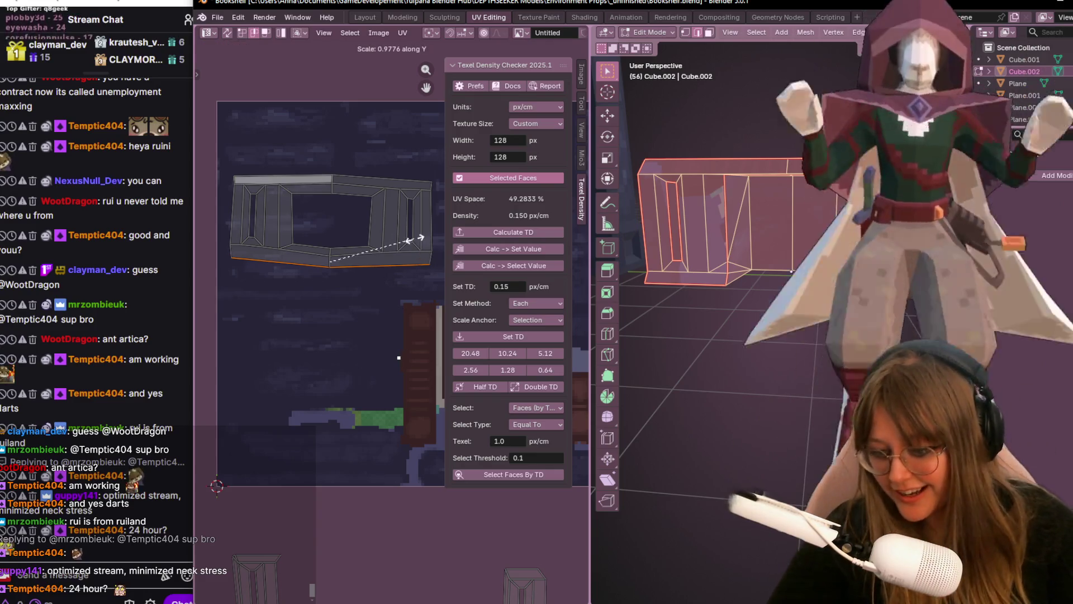
key("y")
key("0")
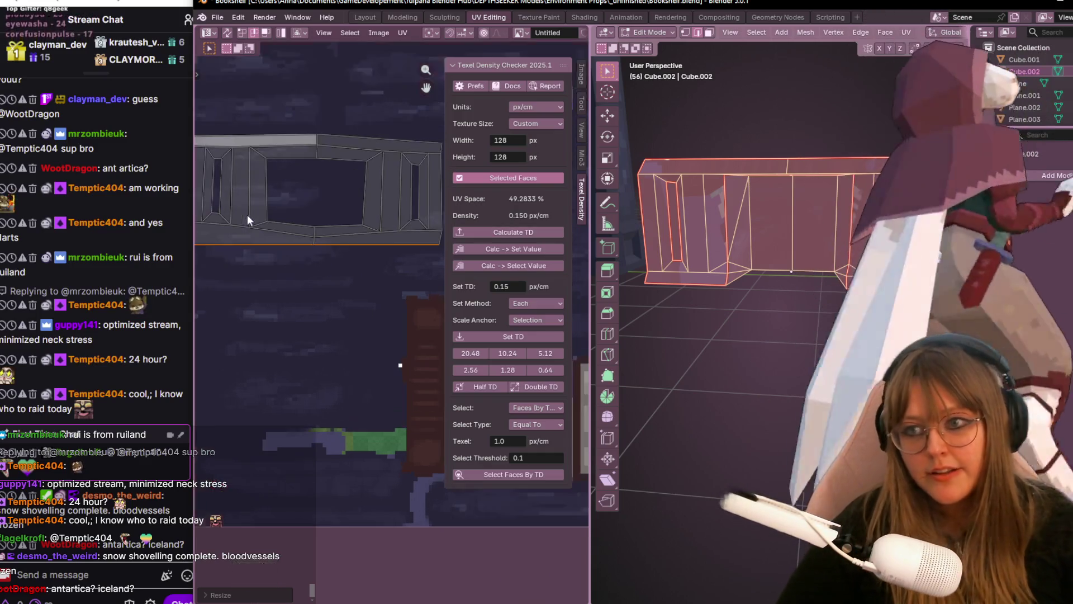
scroll(257, 243, "up", 2)
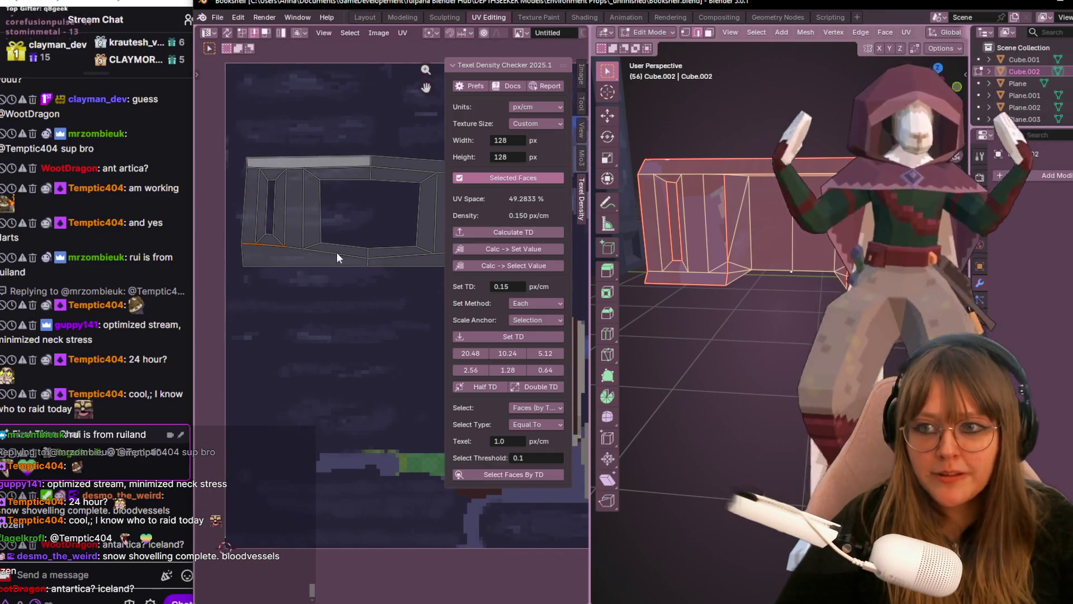
- Select the frame island's inner bottom edge and scale it flat along Y
middle_click_drag(337, 253, 280, 243)
left_click(296, 254, "shift")
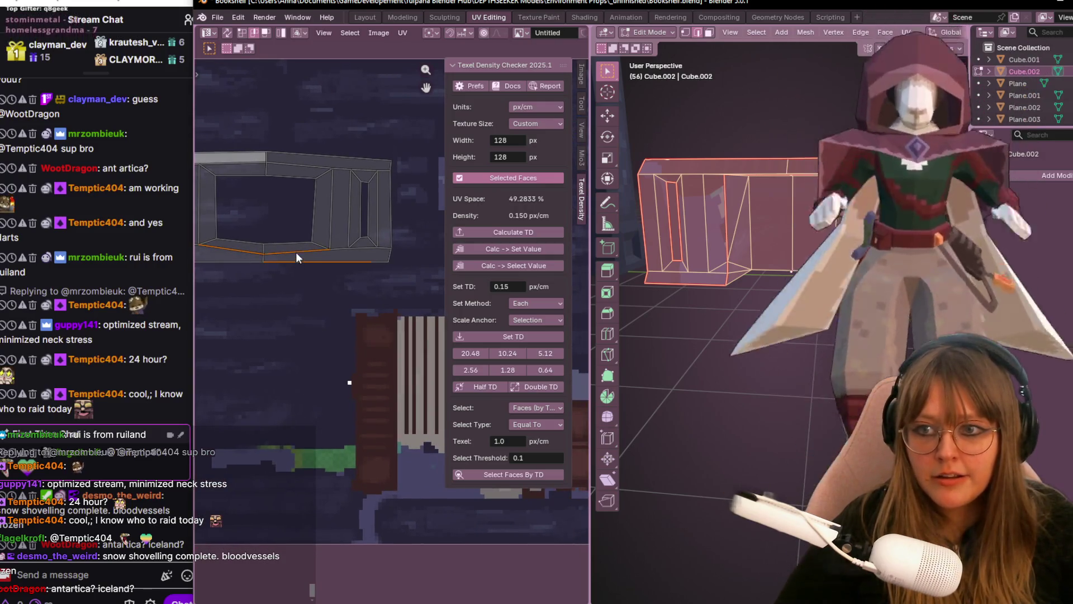
left_click(298, 257, "shift")
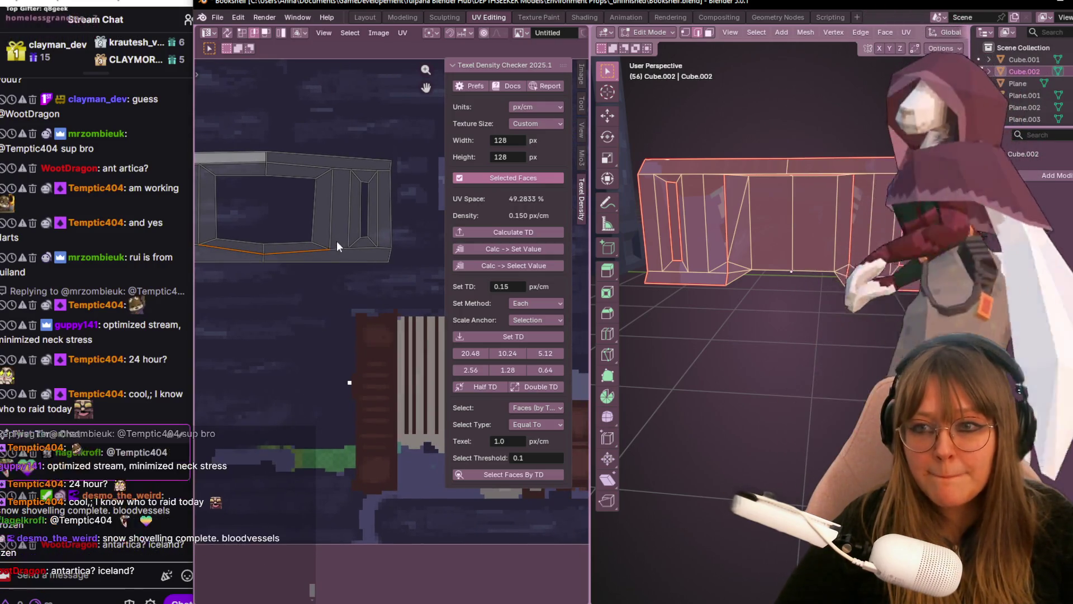
middle_click_drag(289, 258, 348, 264)
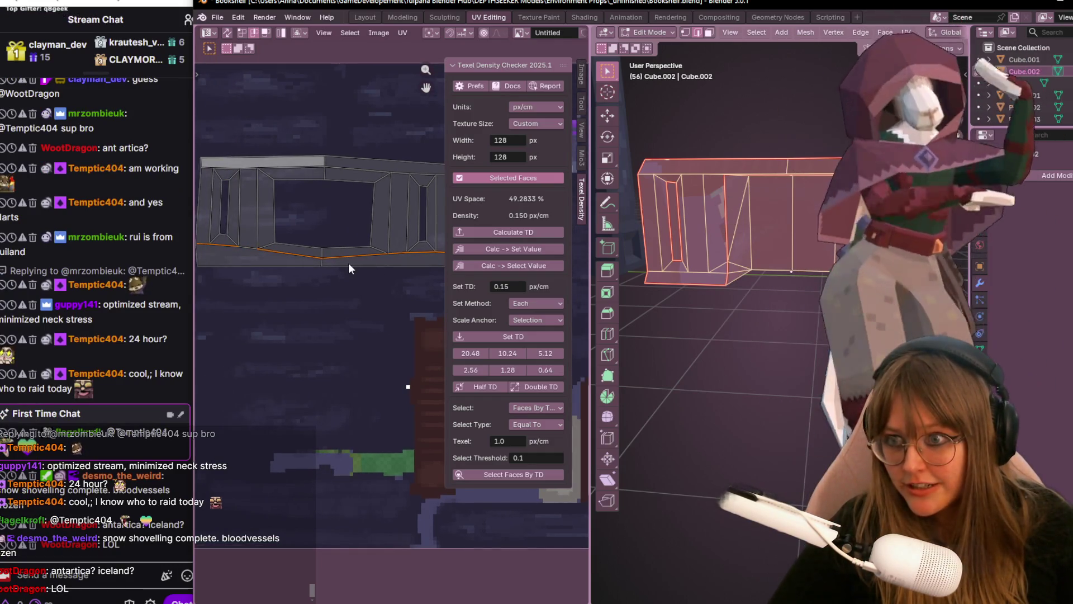
middle_click_drag(262, 248, 244, 285)
key("s")
key("y")
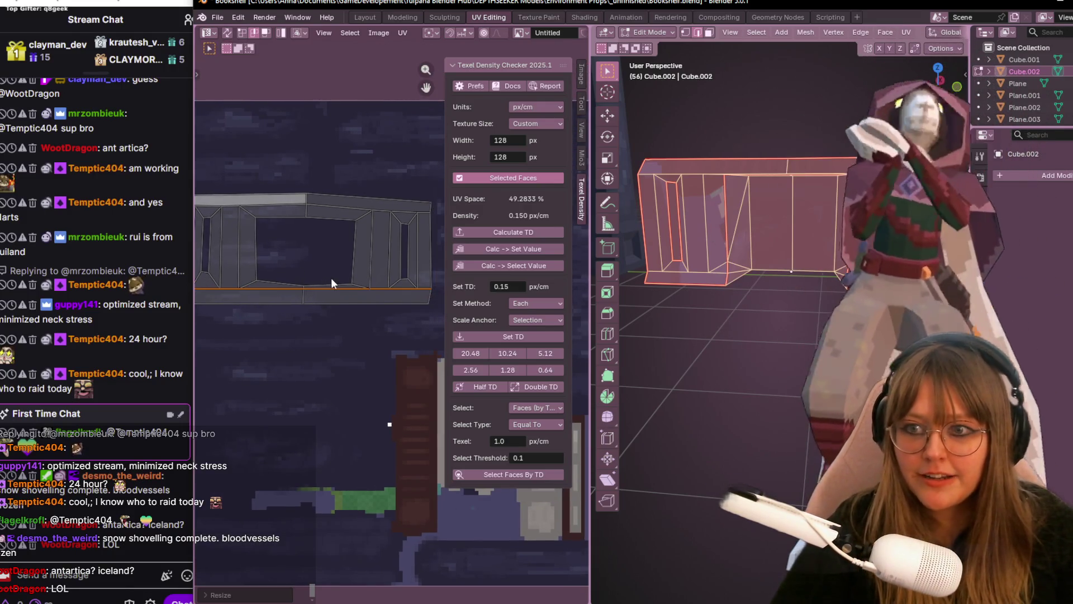
- Select the large opening's bottom edge, scale it flat, then widen the UV editor over the 3D view
middle_click_drag(330, 278, 369, 293)
left_click(249, 283)
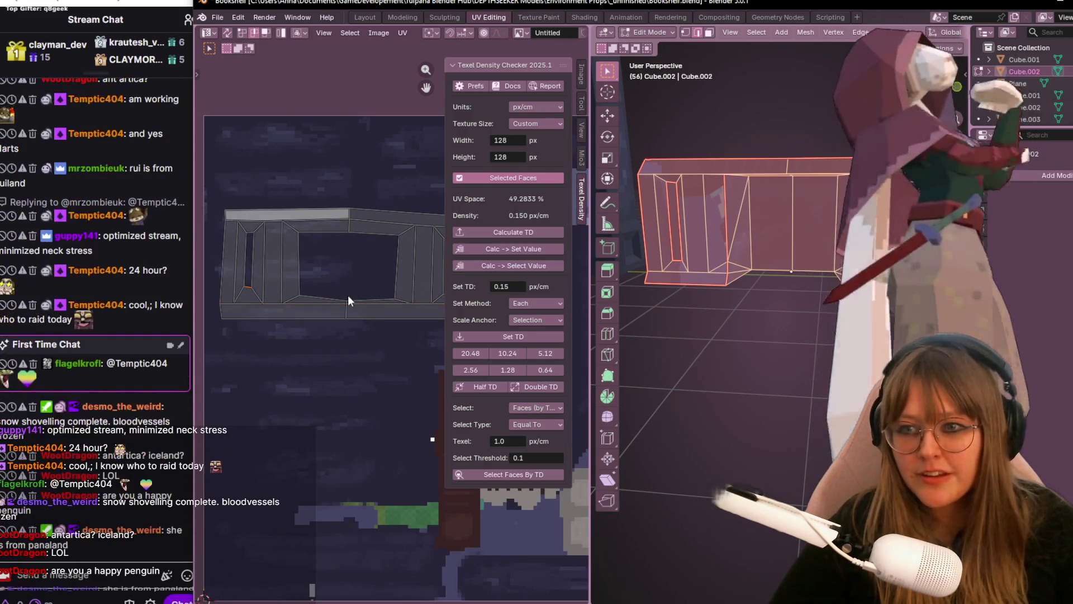
left_click(348, 295)
middle_click_drag(379, 297, 319, 299)
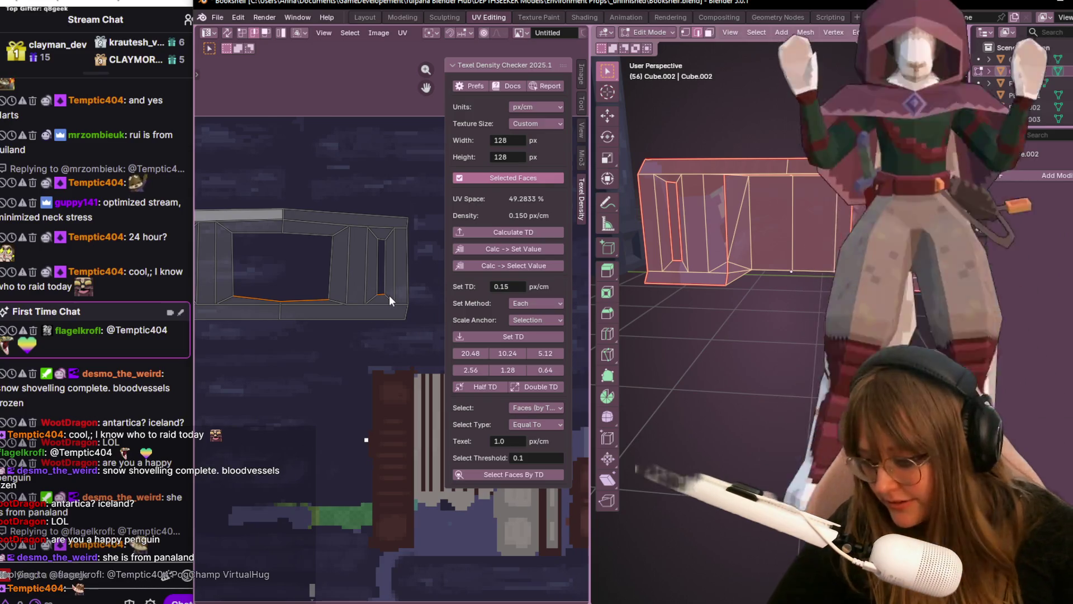
key("s")
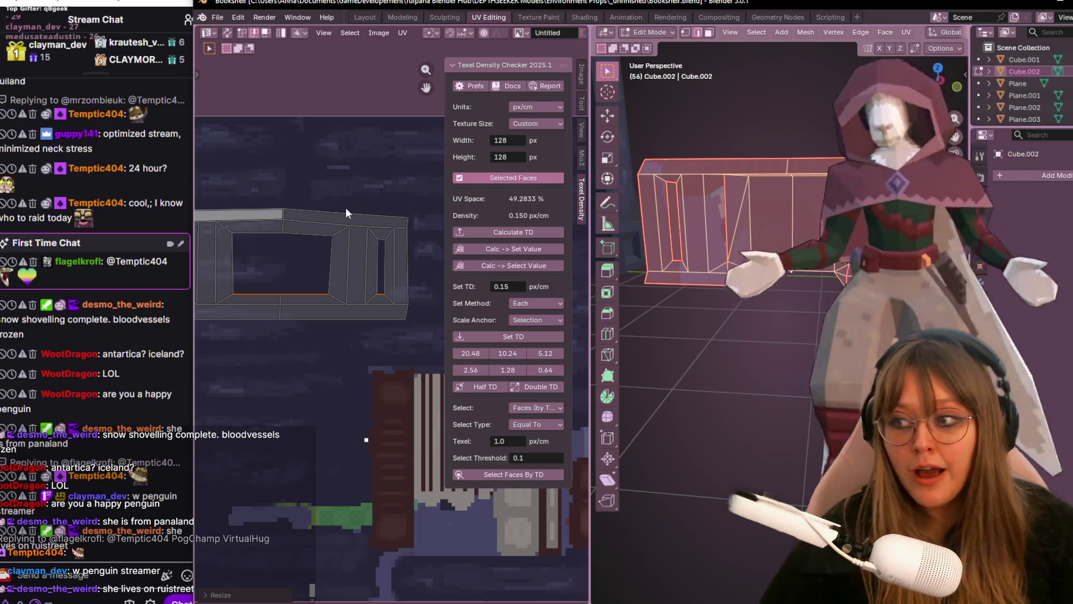
scroll(321, 215, "left", 2, "ctrl")
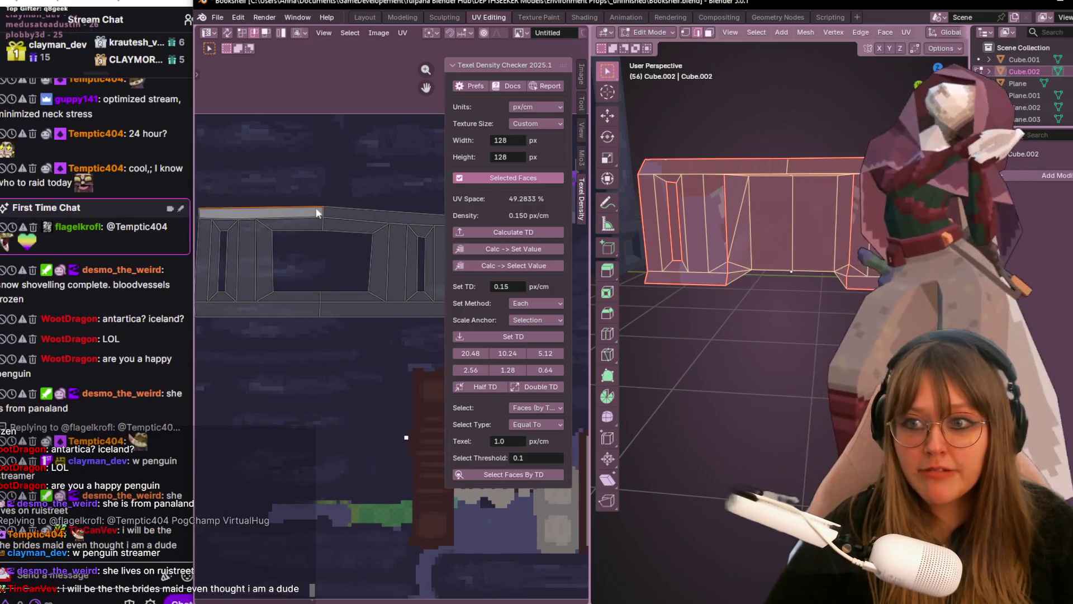
middle_click_drag(339, 209, 349, 283)
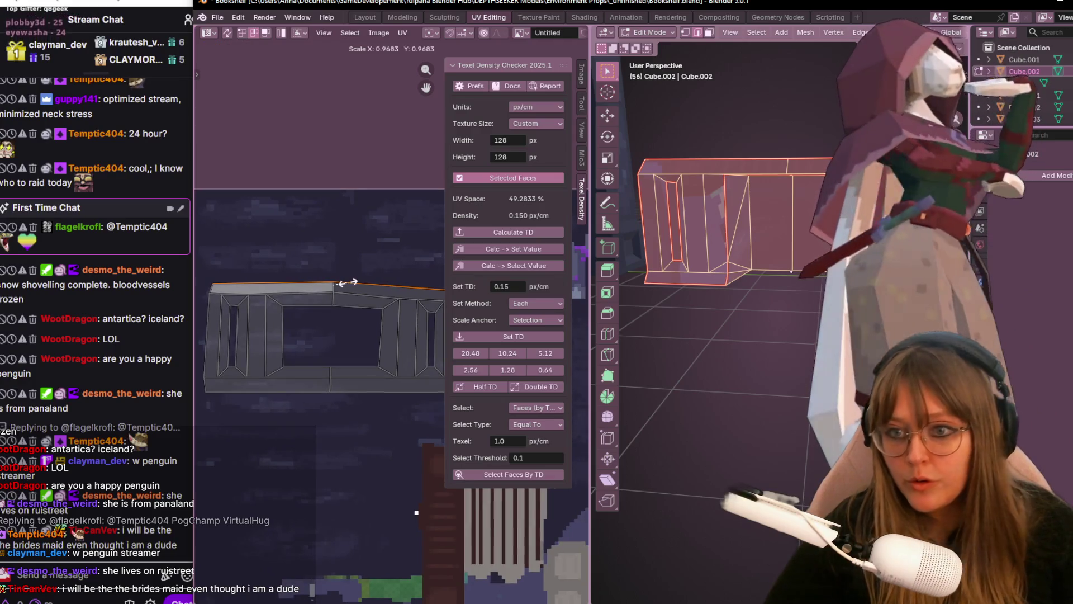
left_click(338, 282)
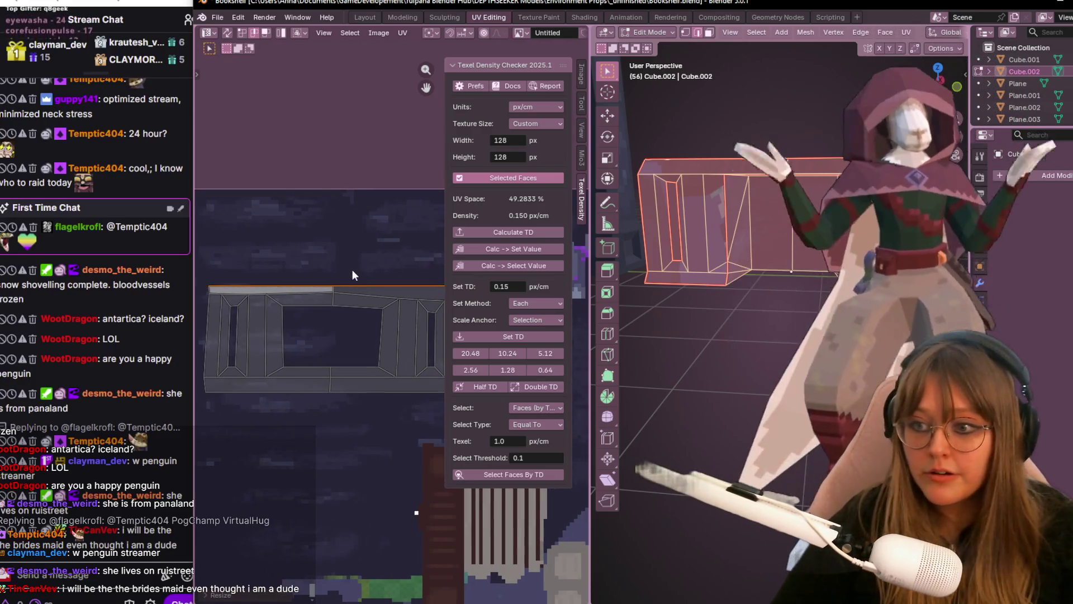
scroll(409, 333, "down", 1)
scroll(409, 332, "down", 2)
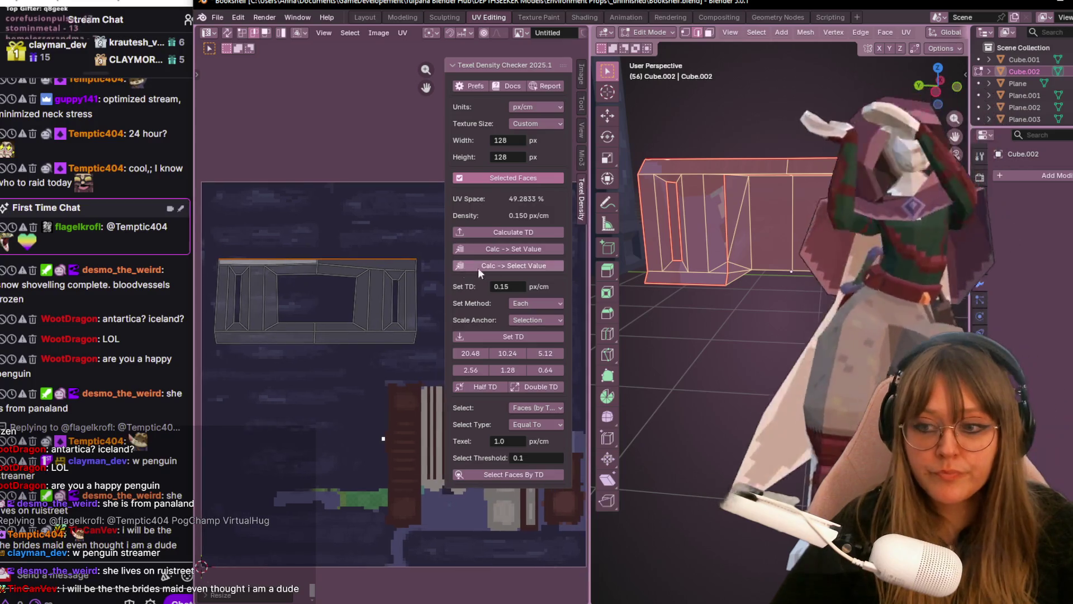
scroll(463, 267, "up", 2)
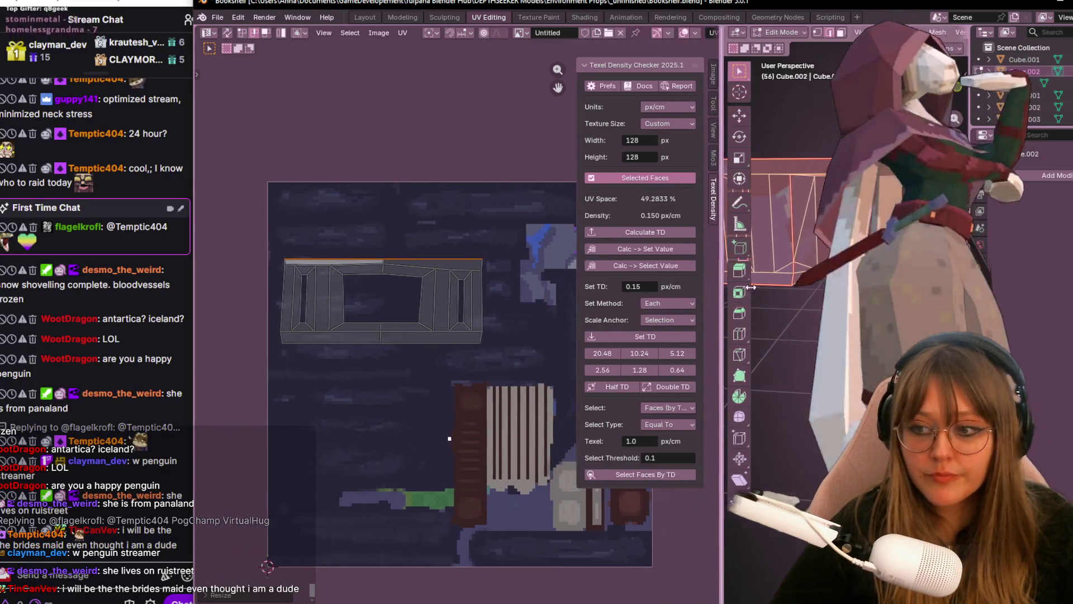
left_click_drag(591, 306, 791, 305)
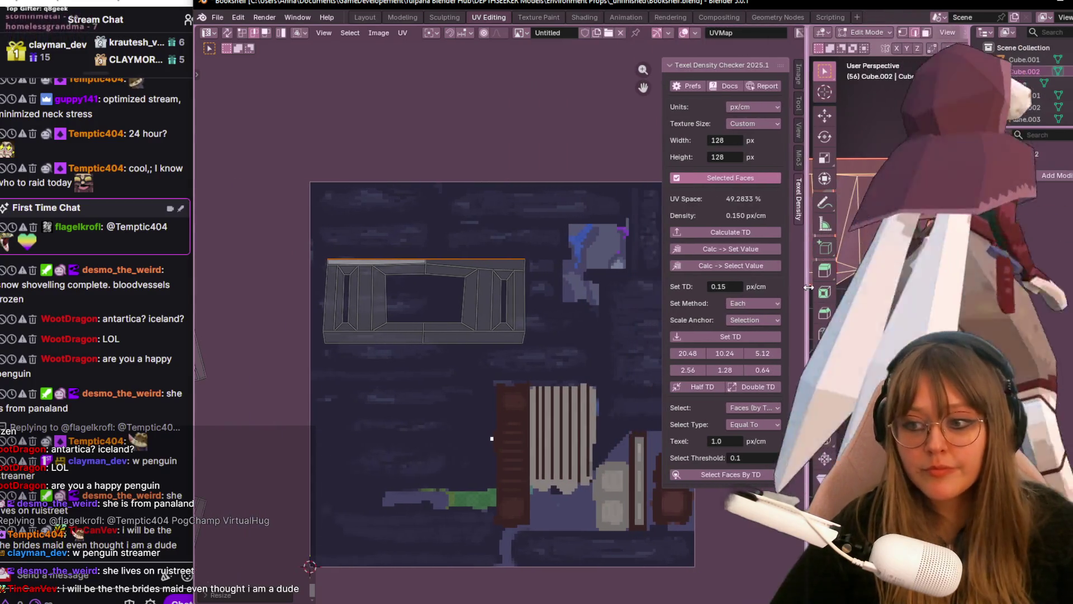
- Frame the whole texture with Home, select the island's full top border and bring up the Ctrl+E edge menu
mouse_move(629, 281)
middle_mouse_down()
mouse_move(589, 259)
mouse_move(560, 216)
middle_mouse_up()
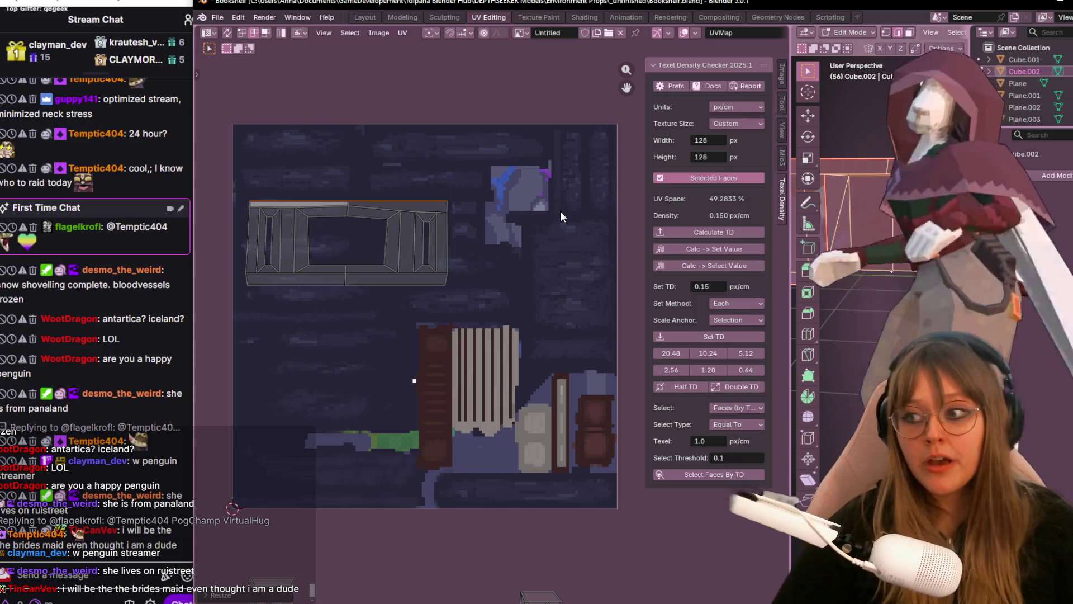
key("Home")
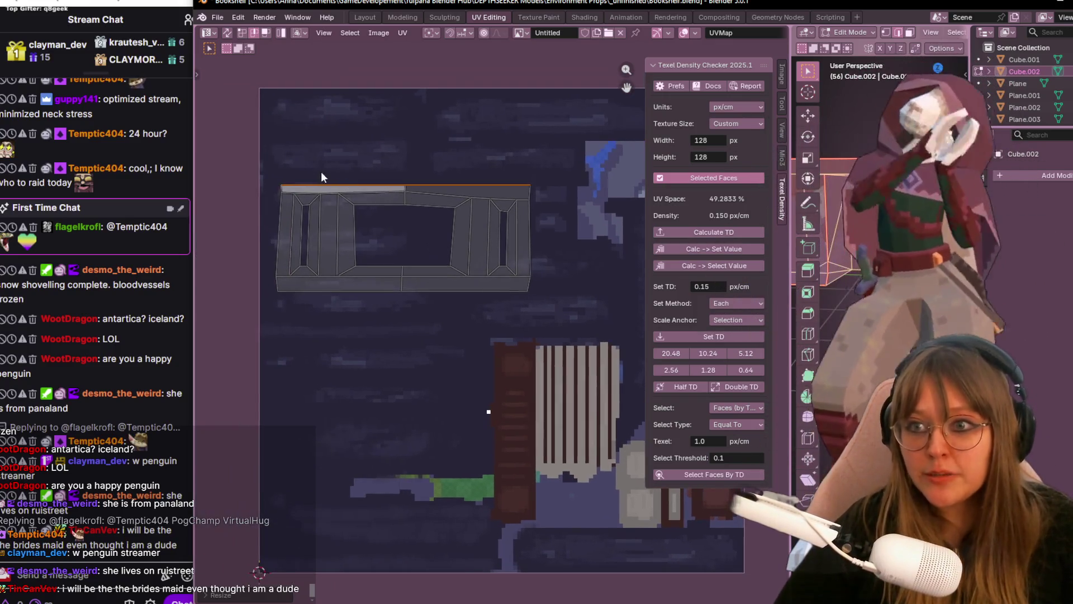
left_click(287, 192)
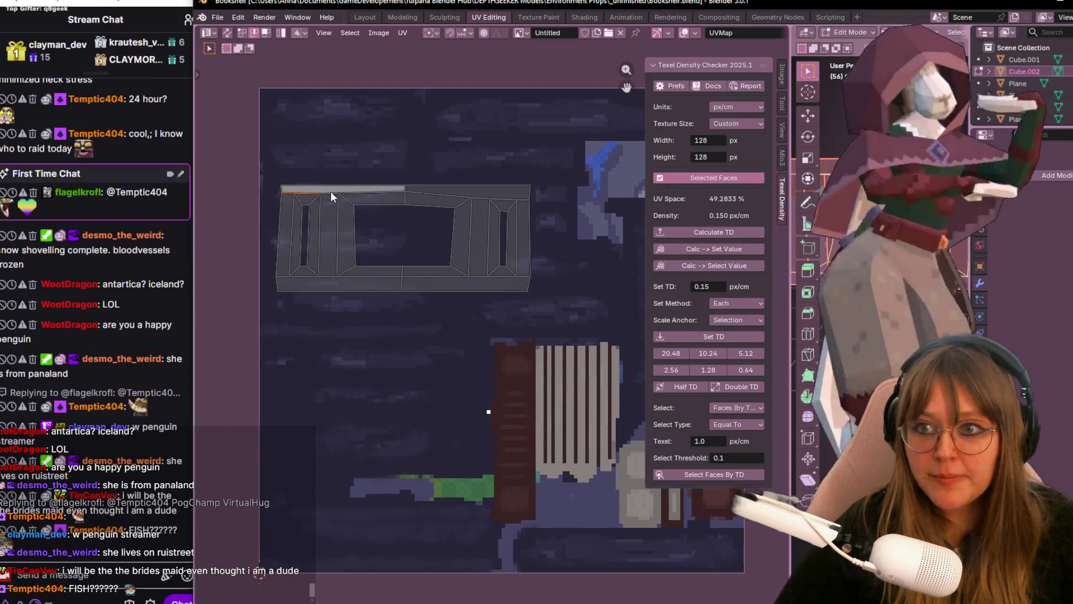
left_click(517, 202, "shift")
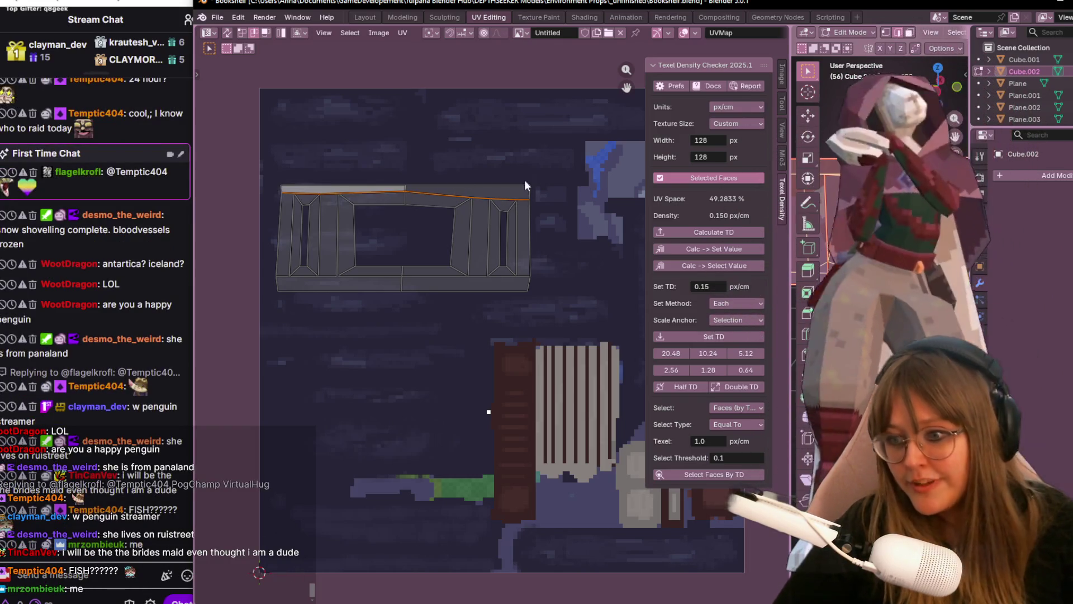
key("ctrl+e")
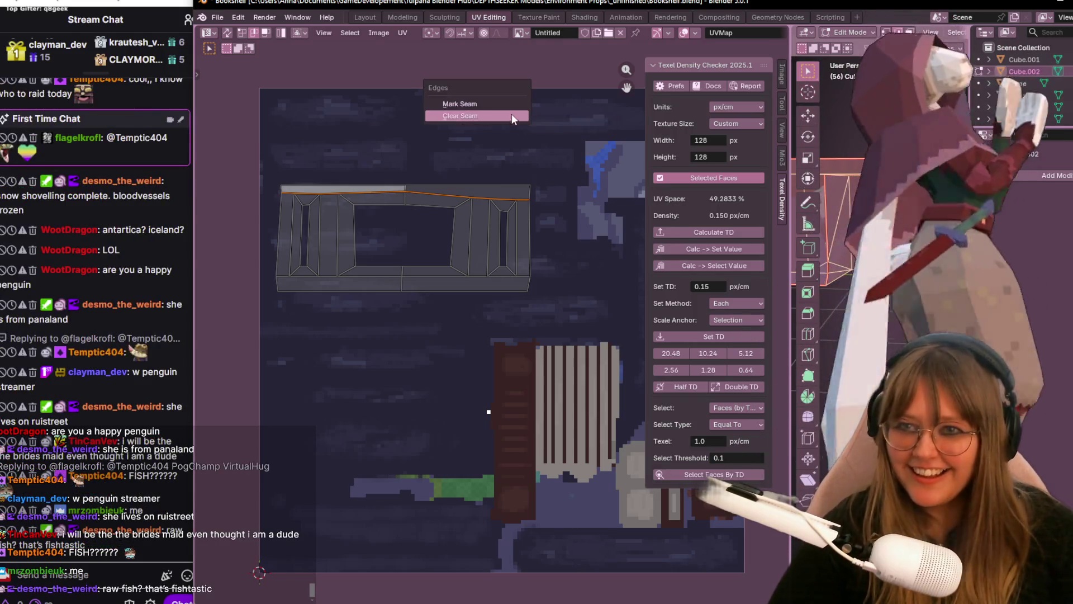
- Dismiss the edge menu and scale the long top border flat along Y
left_click(510, 108)
key("s")
key("y")
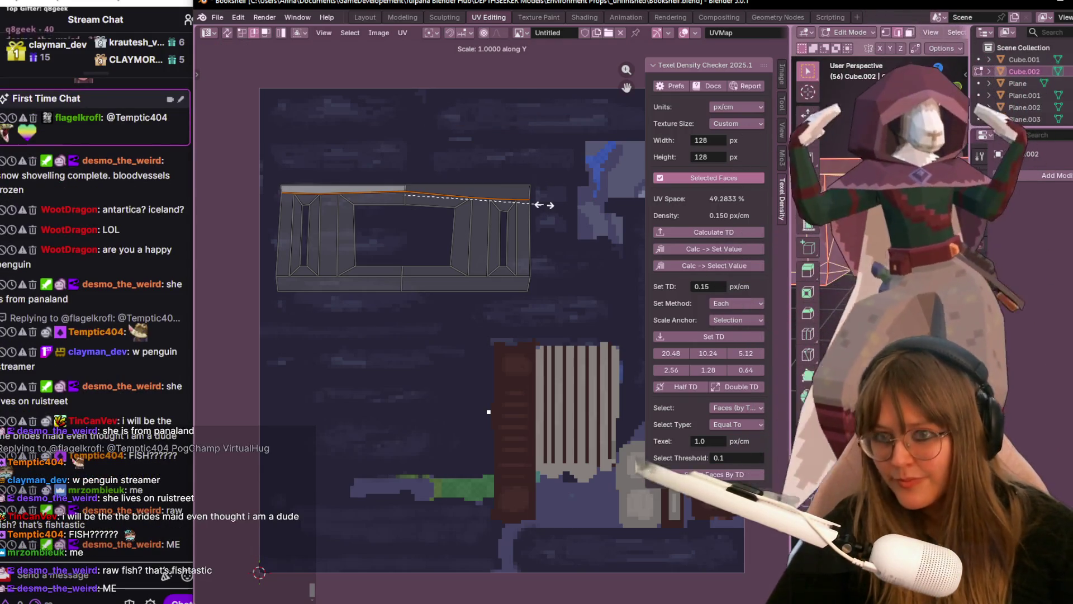
left_click(545, 204)
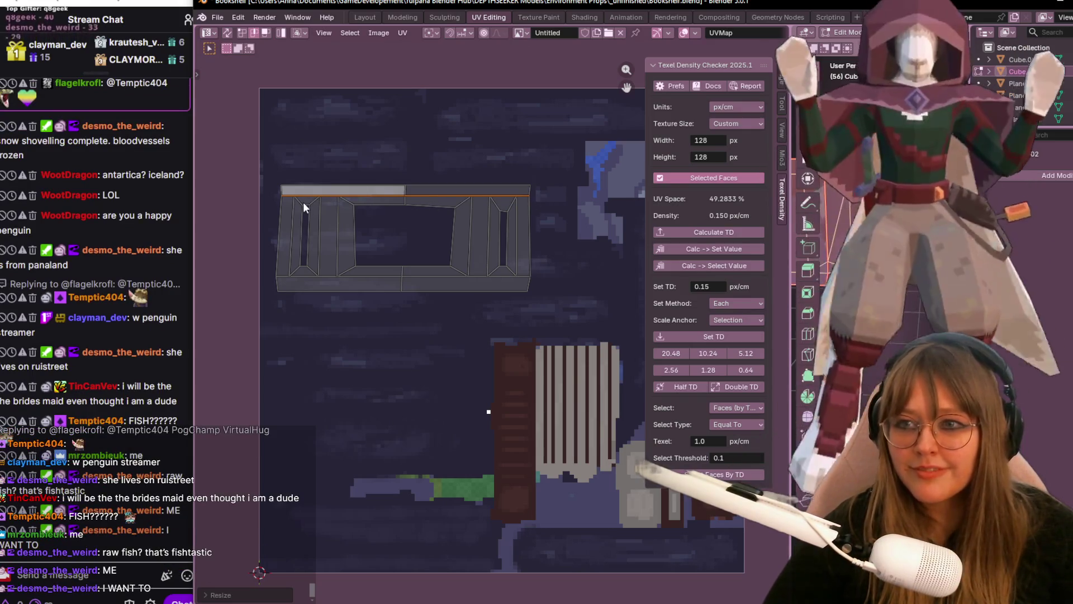
- Select the opening's three top edges and flatten them with S Y 0, then pick the right outer edge
left_click(303, 202)
left_click(382, 202, "shift")
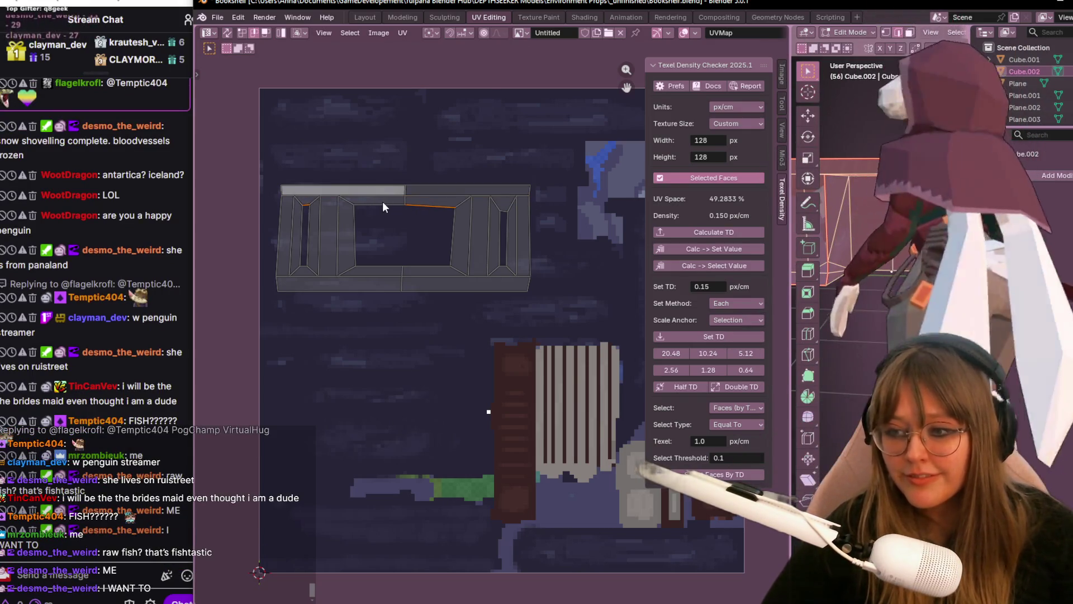
left_click(505, 210, "shift")
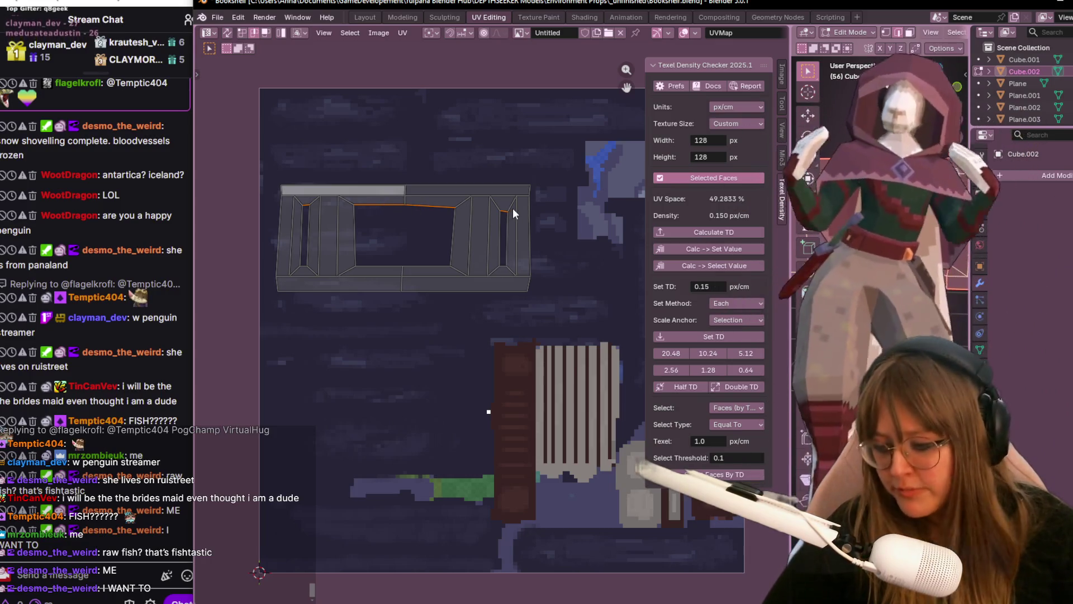
key("s")
key("y")
key("0")
key("Return")
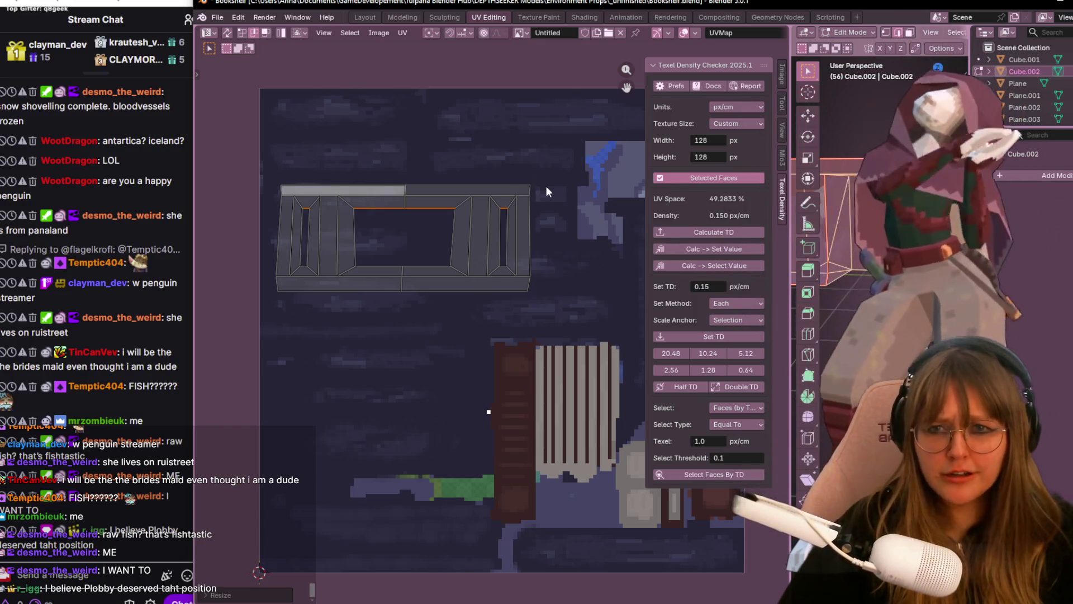
left_click(530, 207)
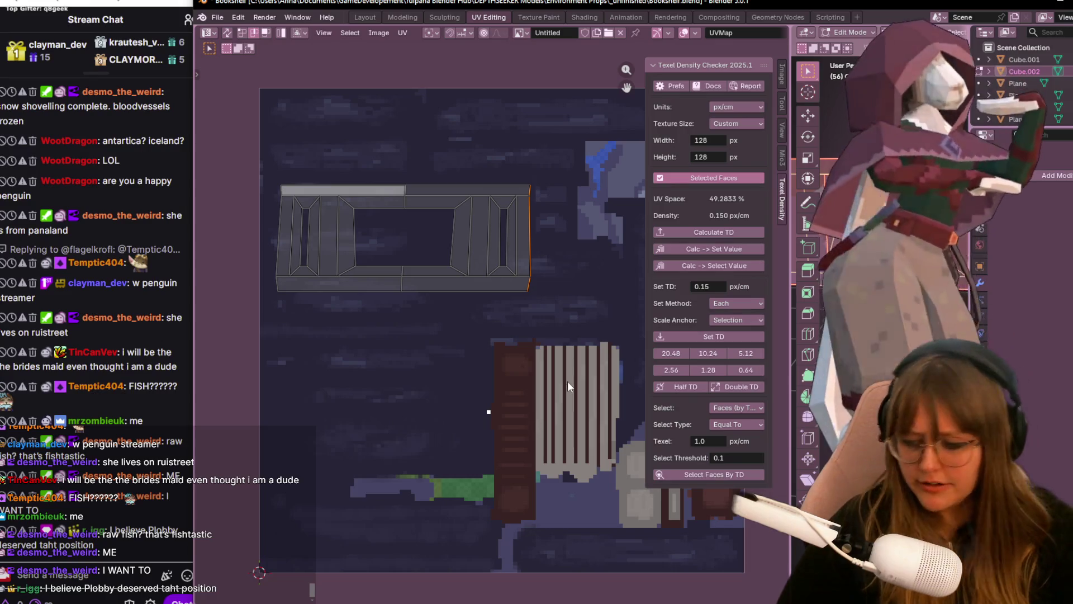
key("Escape")
- Straighten the island's left outer edge and inner left edge to vertical with S X 0
left_click_drag(239, 155, 284, 335)
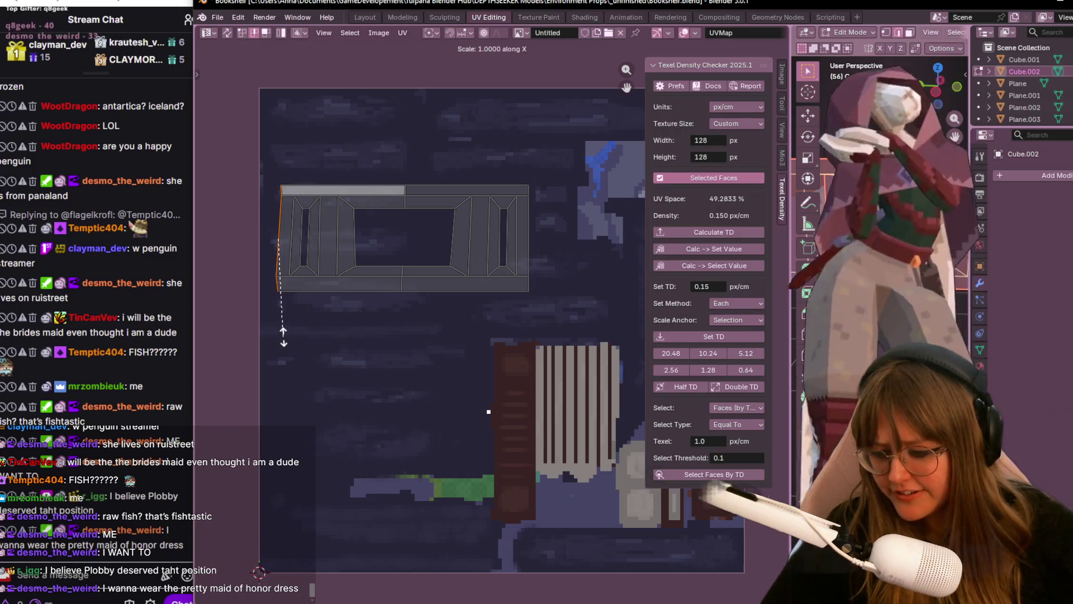
left_click(283, 336)
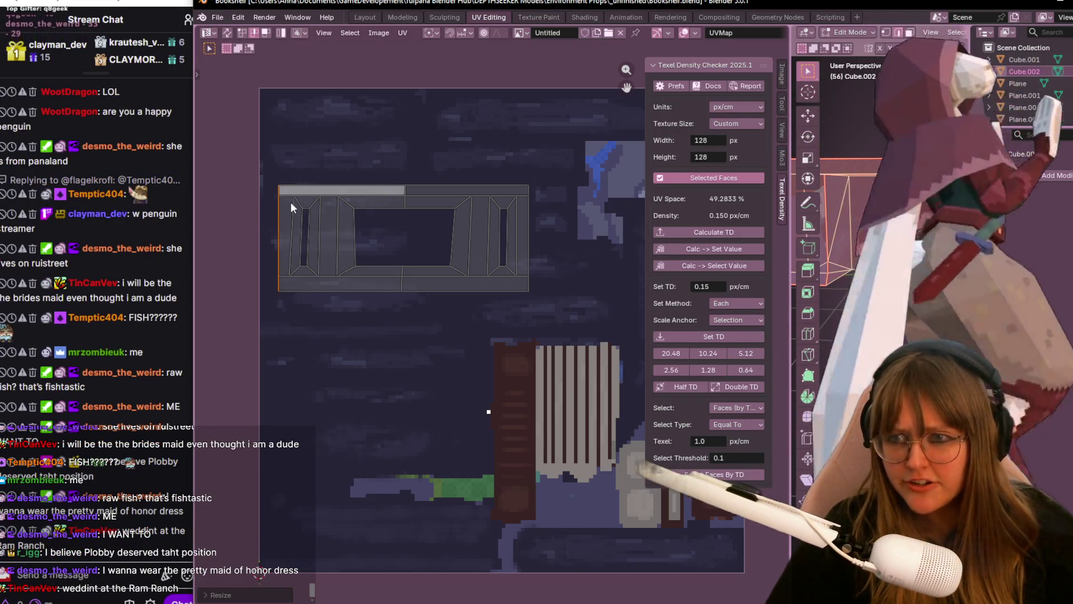
key("s")
key("x")
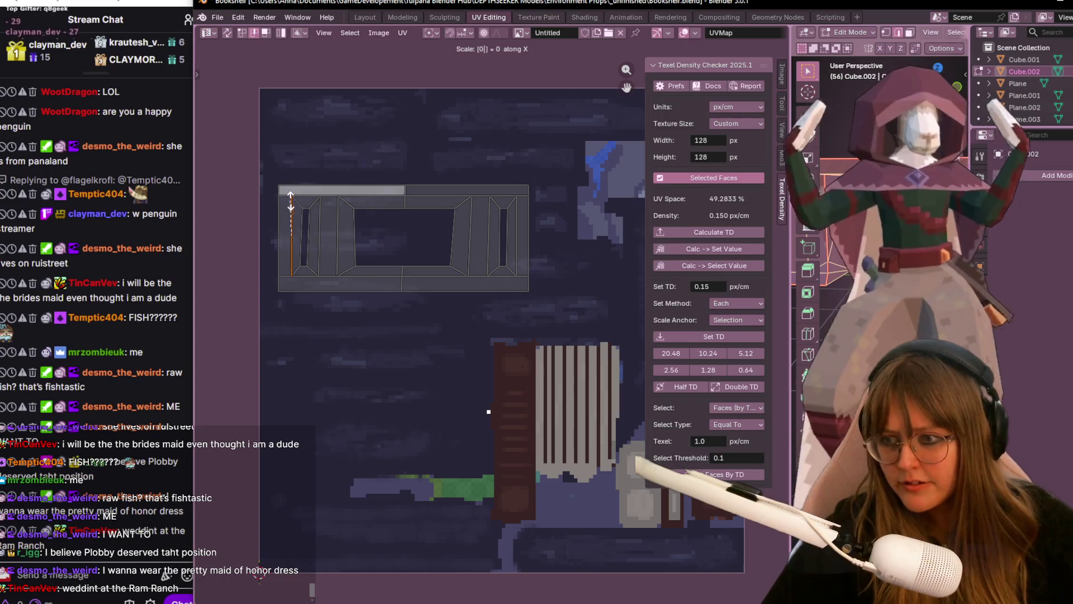
left_click(290, 201)
scroll(407, 224, "up", 1)
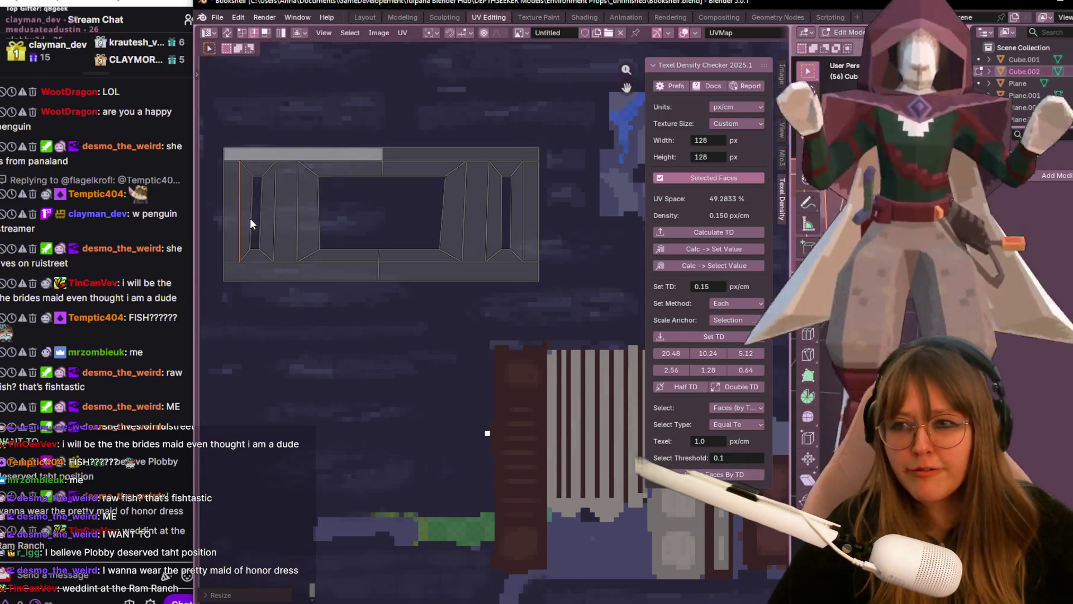
left_click(250, 217)
key("s")
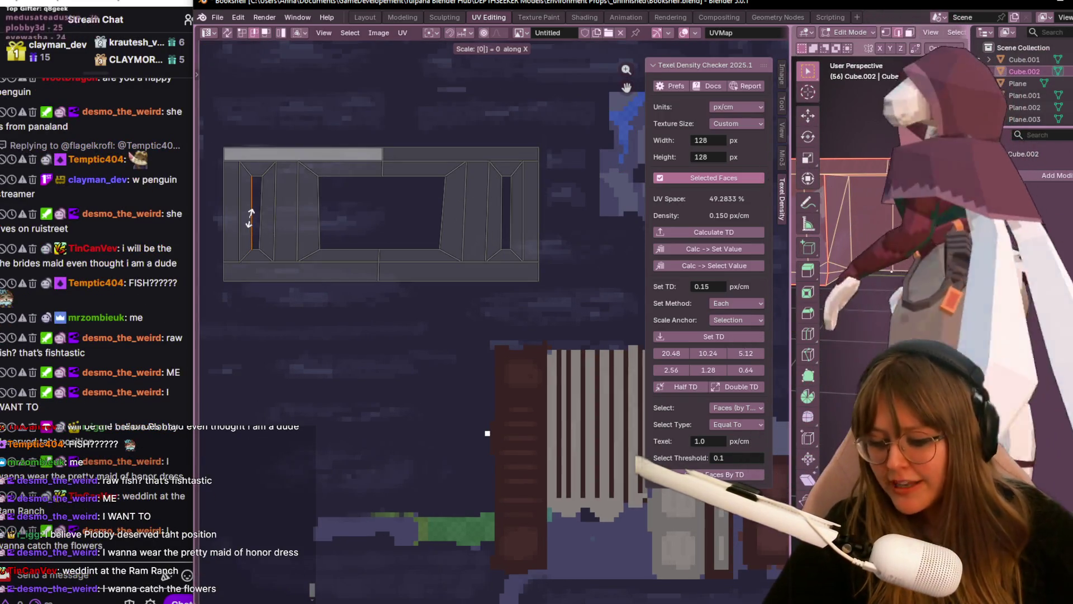
left_click(249, 217)
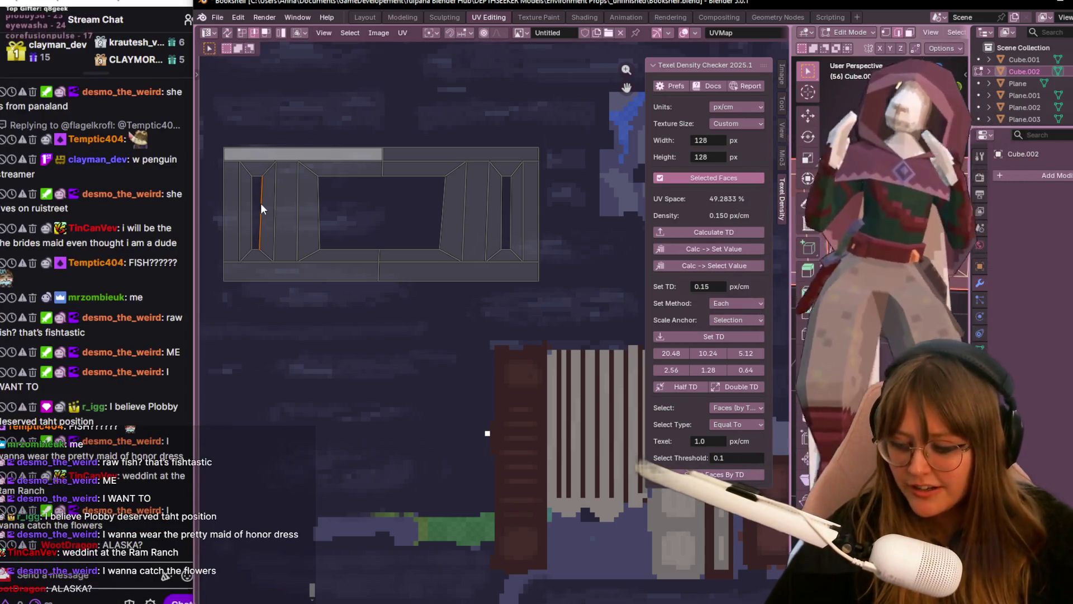
key("s")
key("x")
key("Return")
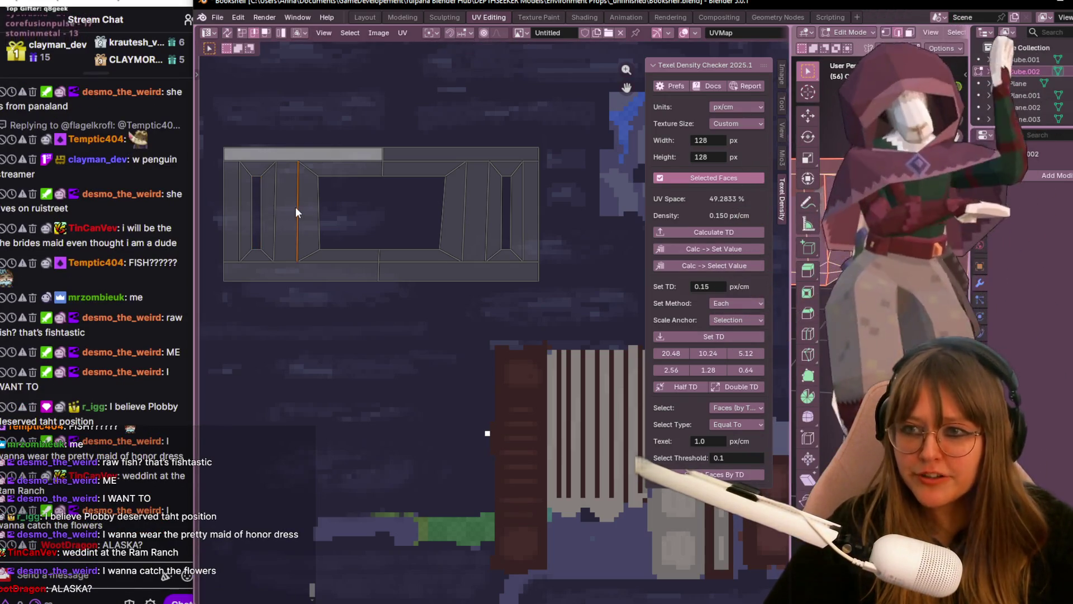
- Straighten the next two slanted inner edges to vertical the same way, cancelling a stray uniform scale
left_click(318, 213)
type("s")
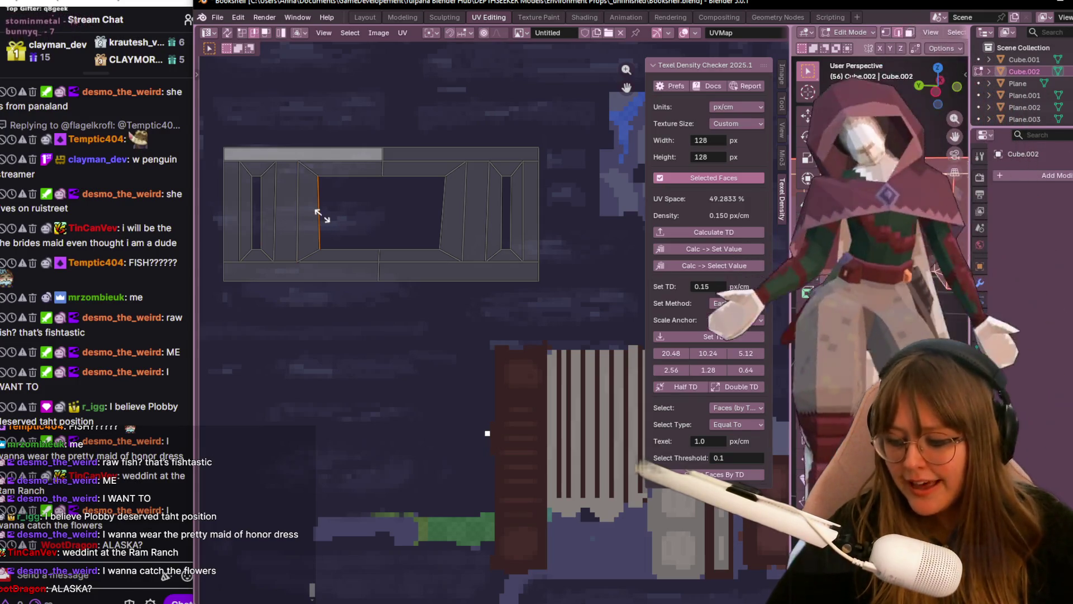
type("x0")
key("Return")
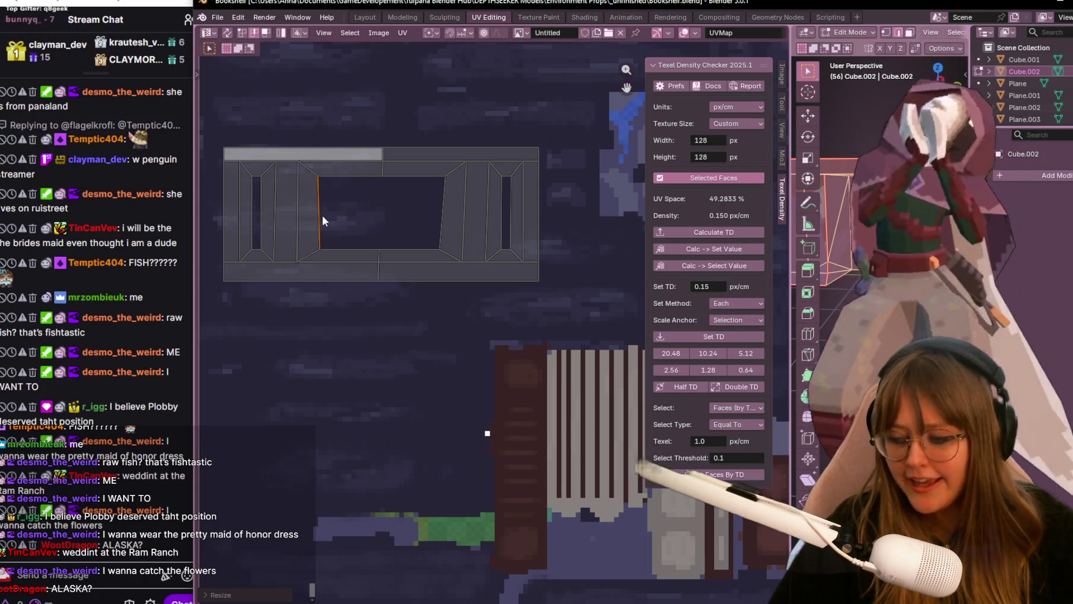
type("s")
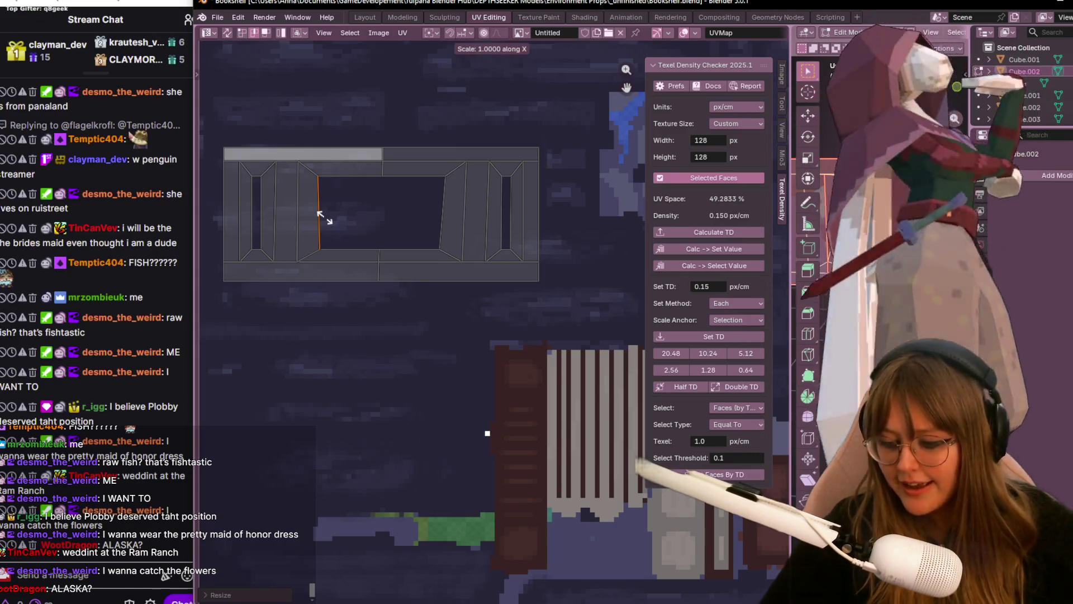
type("0")
key("Return")
left_click(440, 222)
key("s")
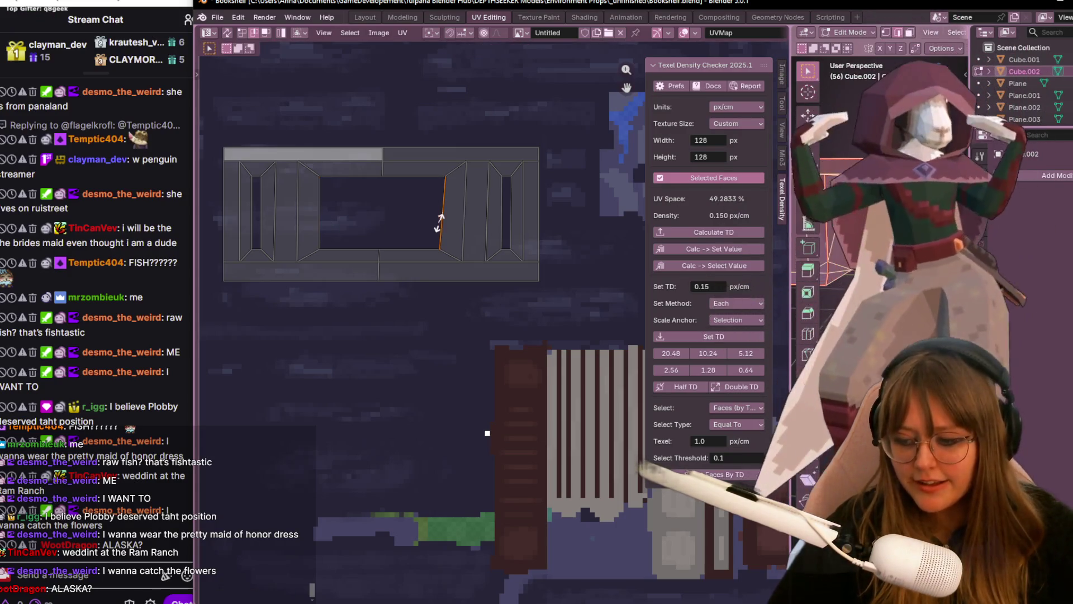
key("x")
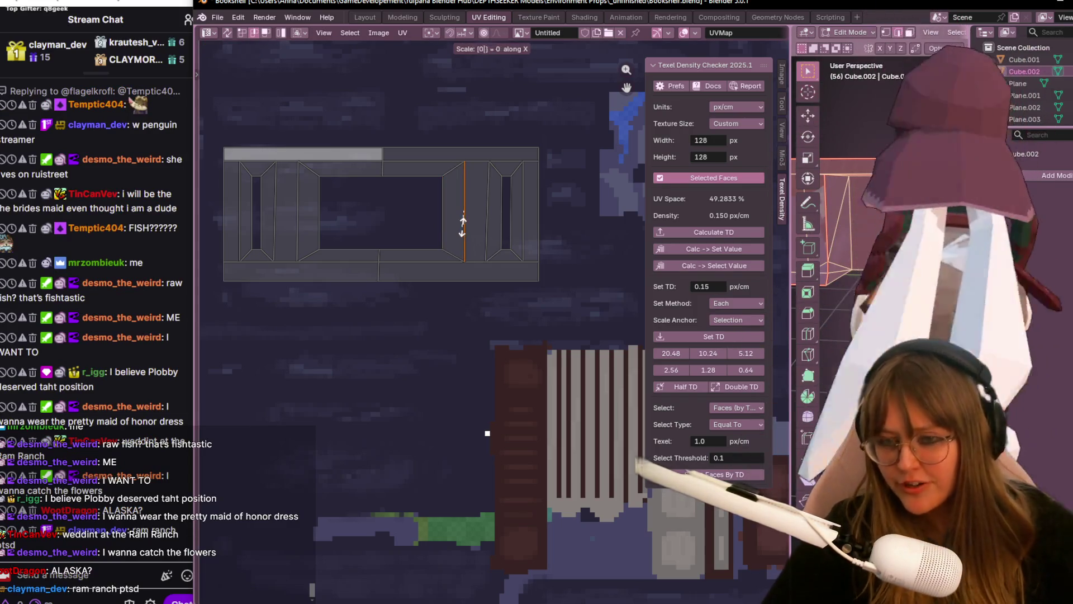
key("BackSpace")
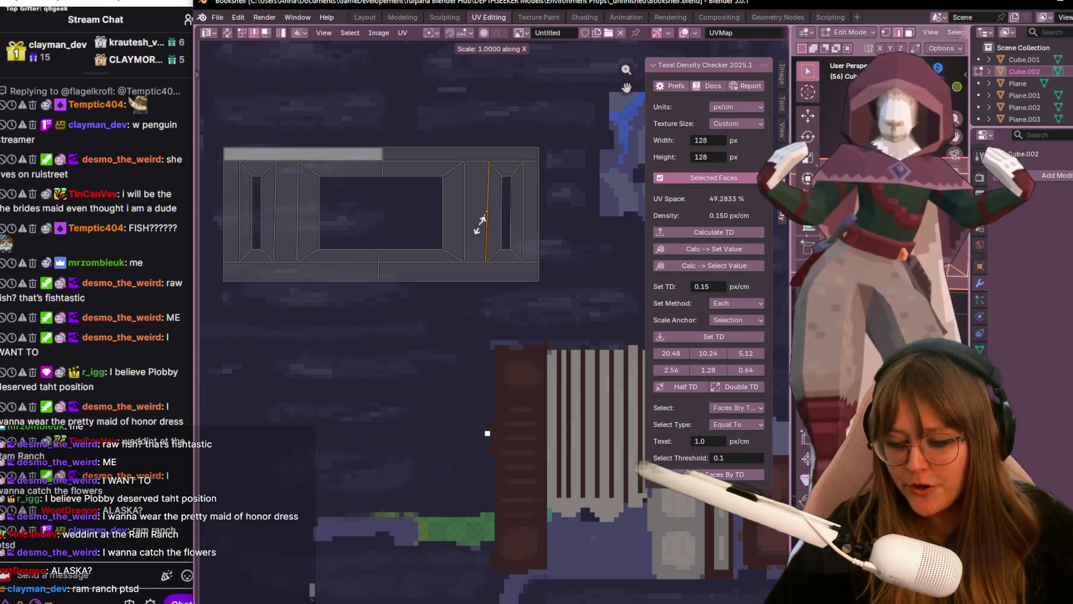
scroll(499, 235, "down", 2)
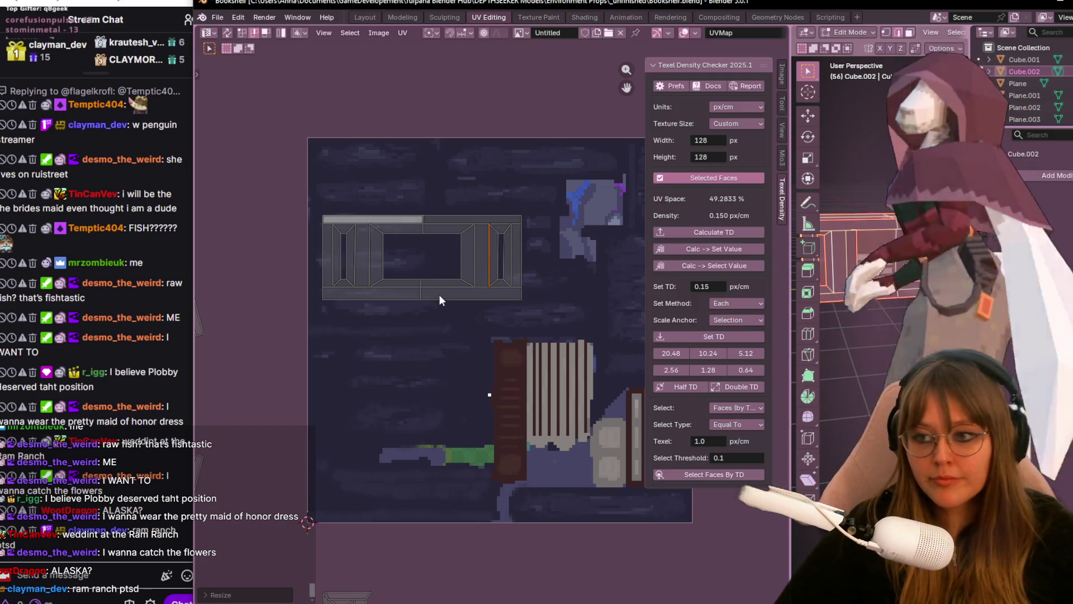
- Box-select the straightened shelf island, move it higher on the texture with G, and widen the 3D view
left_click_drag(322, 201, 513, 330)
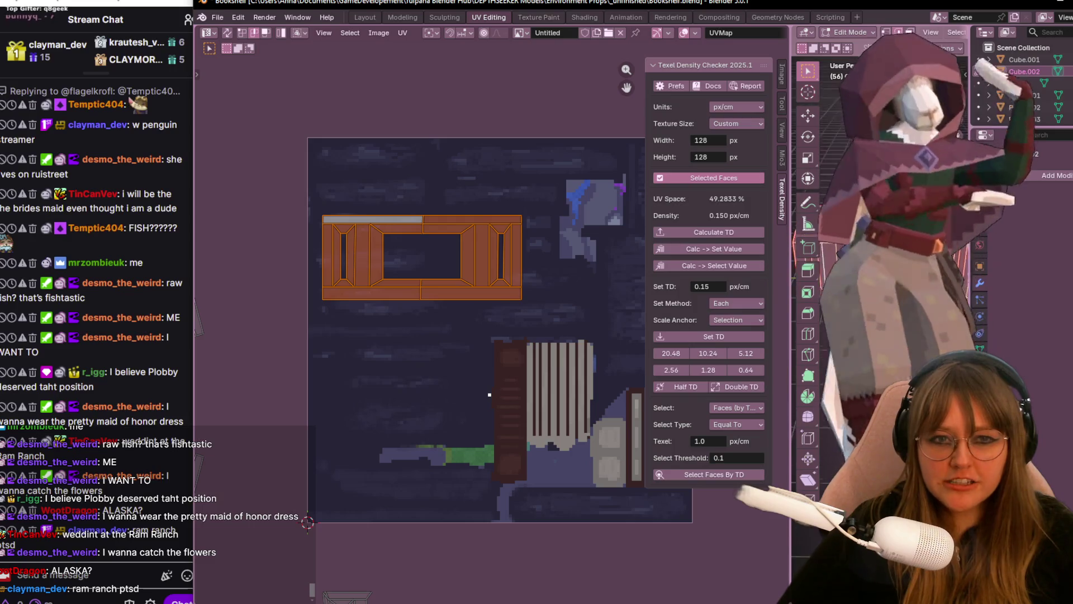
scroll(485, 219, "up", 3)
key("g")
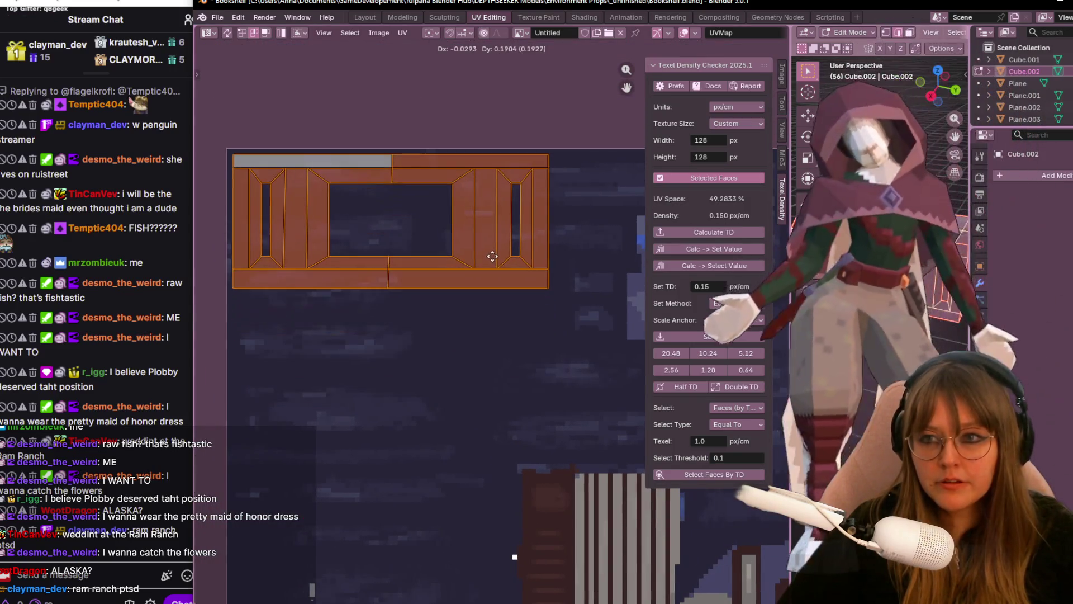
left_click(492, 255)
left_click_drag(789, 227, 603, 222)
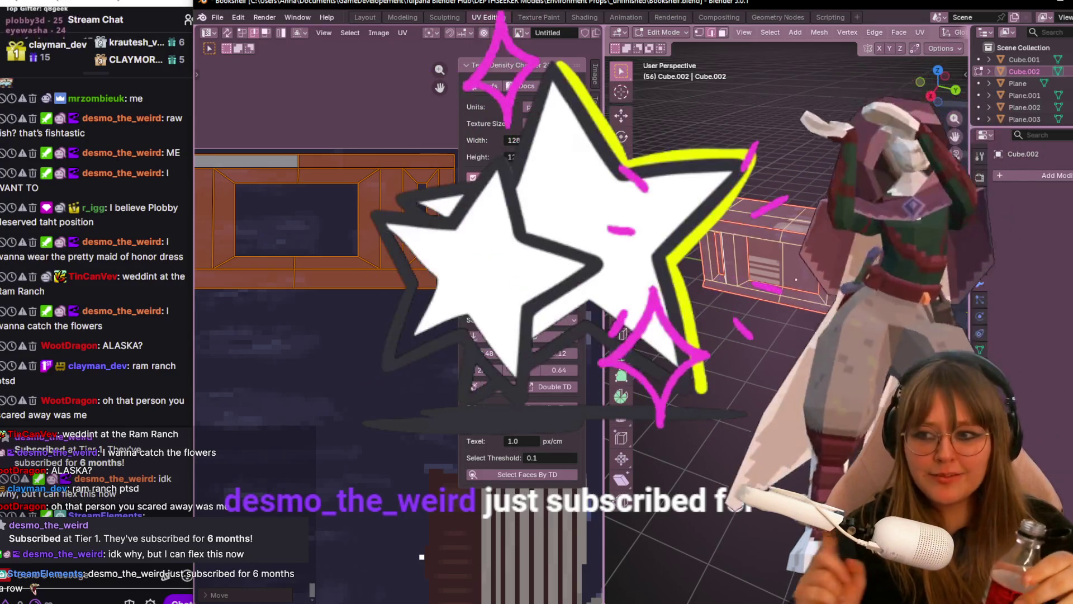
scroll(664, 184, "up", 2)
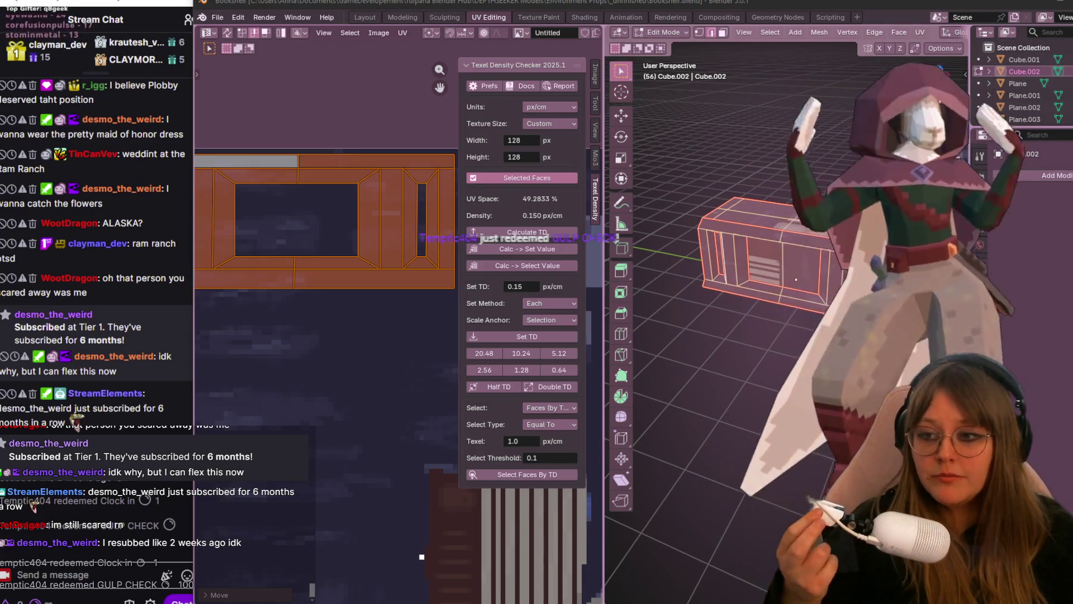
- Move the shelf island to the texture's top-left corner and rotate a second two-panel island 90°
middle_click_drag(344, 317, 357, 372)
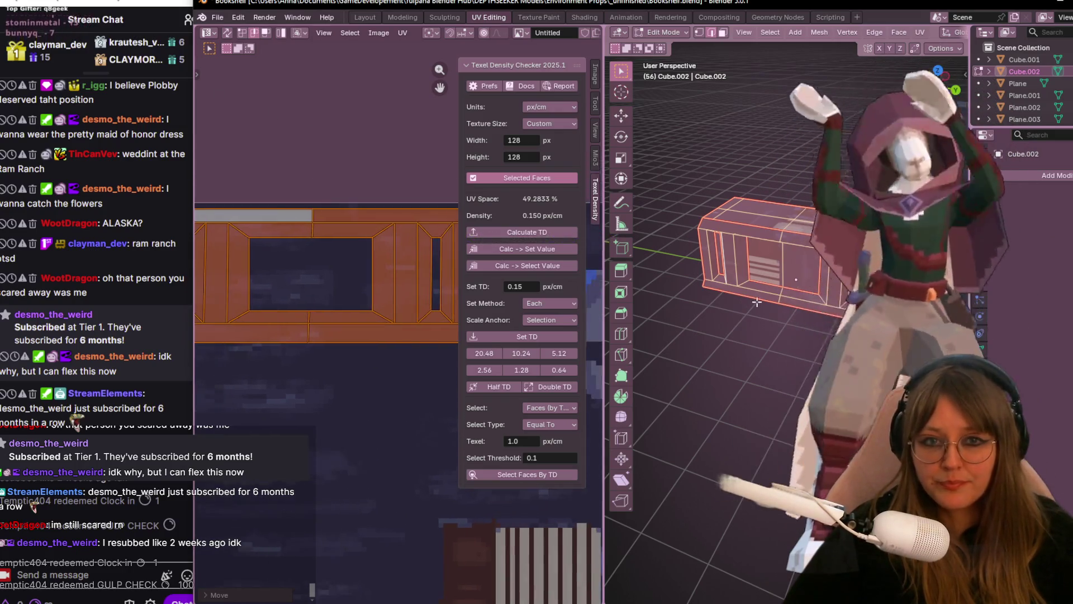
scroll(671, 248, "up", 5)
middle_click_drag(671, 249, 638, 277)
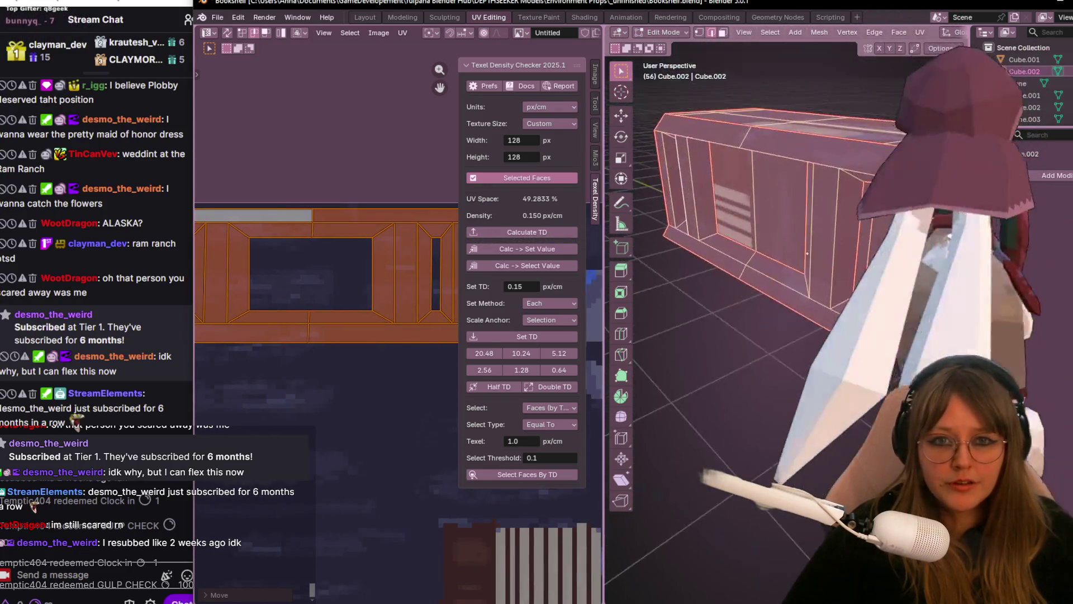
scroll(320, 318, "down", 2)
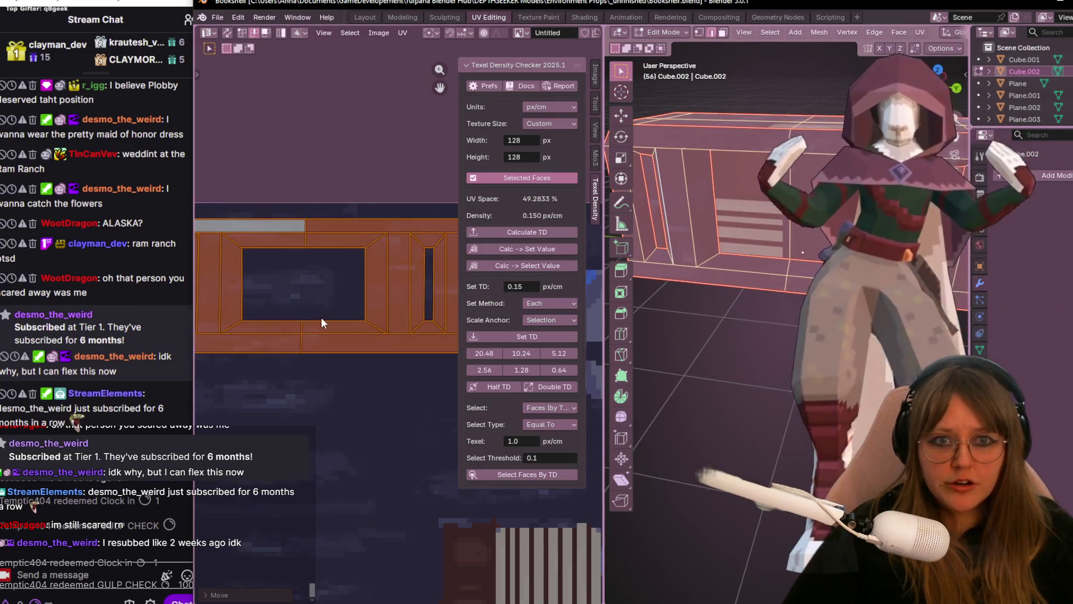
scroll(730, 250, "down", 3)
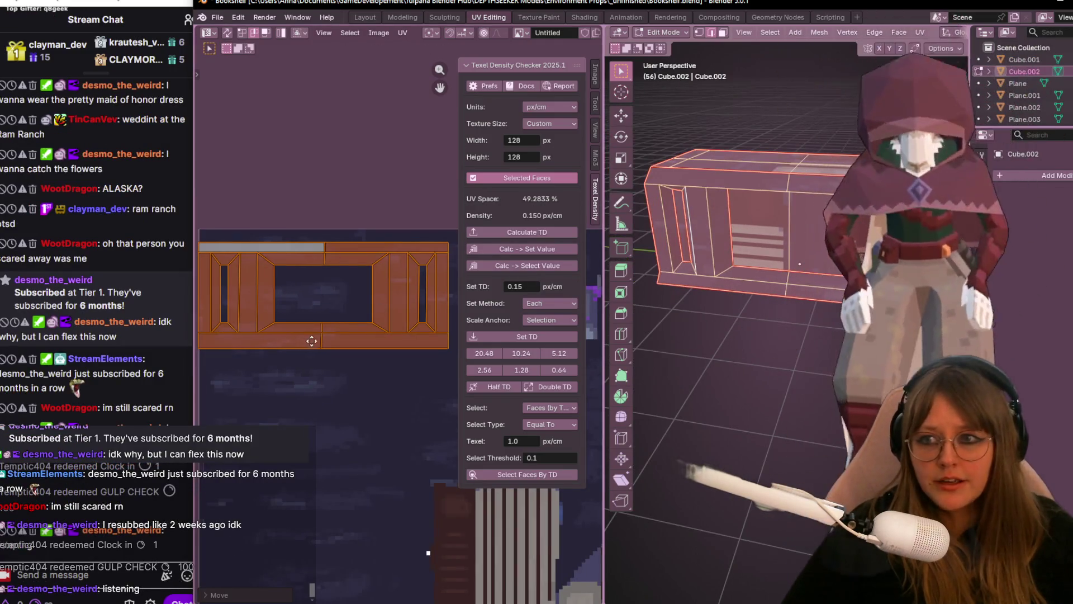
key("g")
left_click(342, 311)
scroll(327, 302, "down", 3)
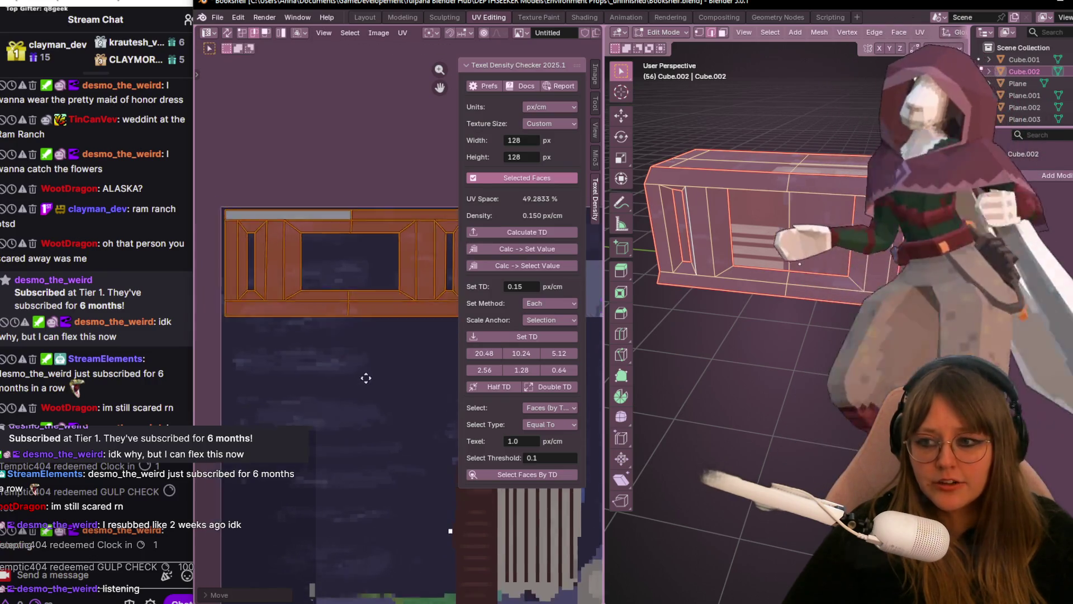
scroll(377, 299, "down", 1)
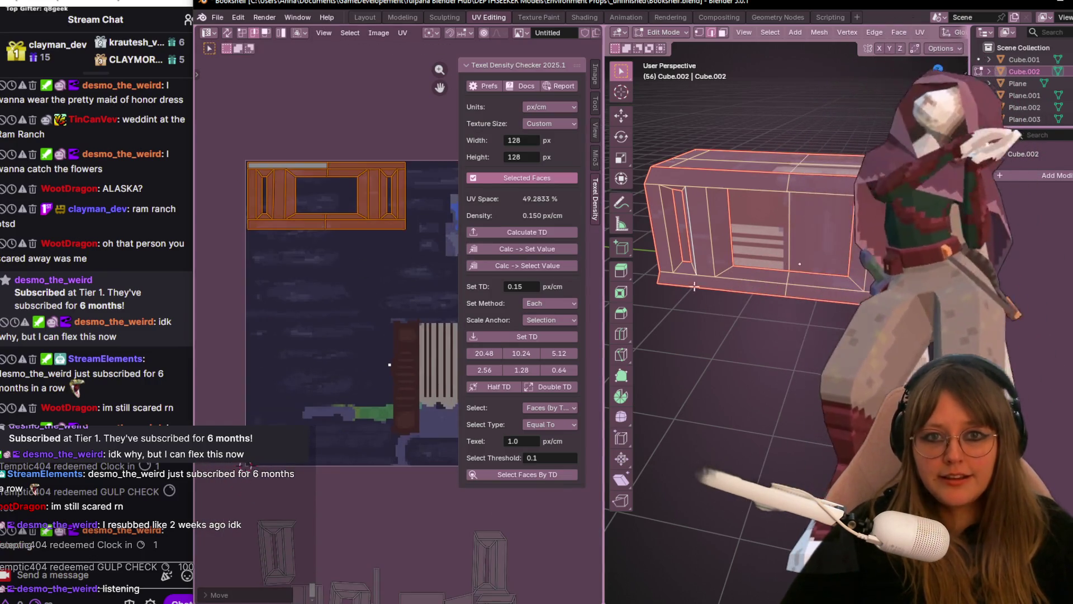
scroll(348, 440, "down", 1)
scroll(337, 441, "down", 2, "shift")
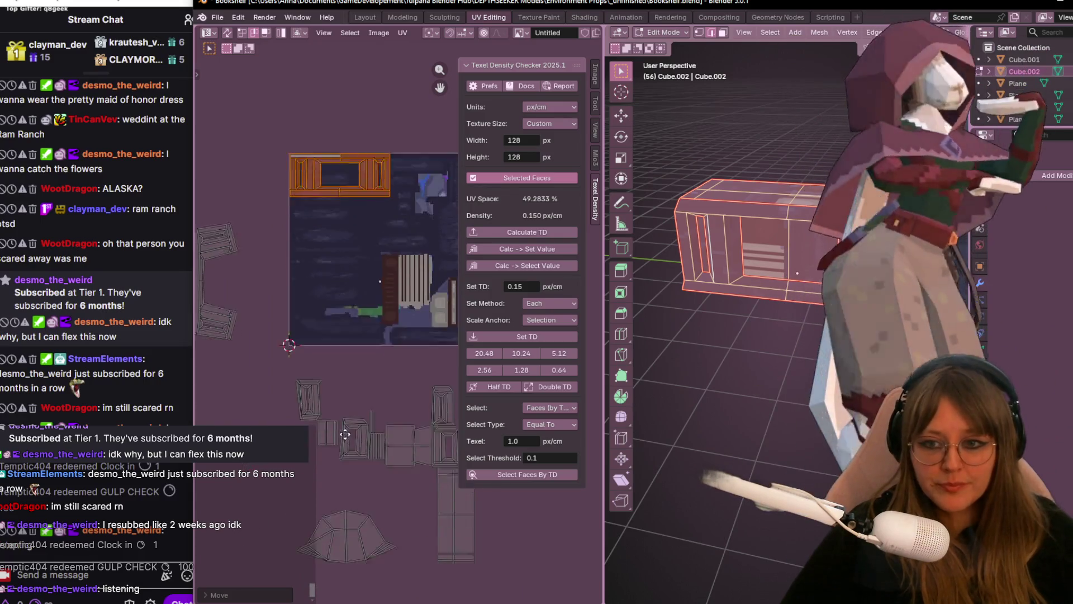
scroll(348, 456, "right", 2, "ctrl")
scroll(348, 456, "down", 2, "shift")
left_click(386, 473)
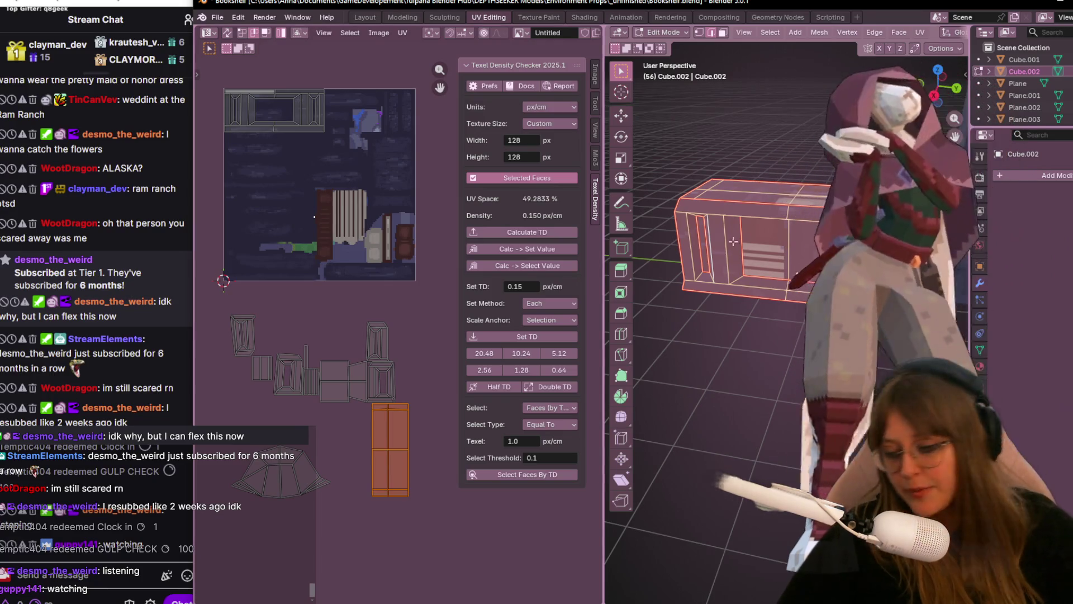
type("r90")
key("Return")
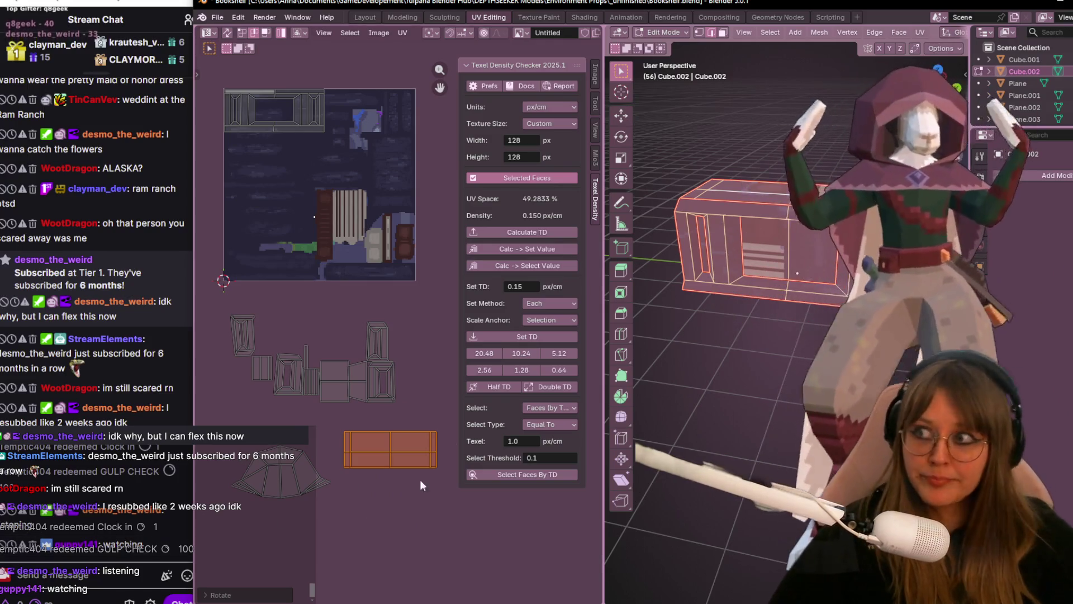
scroll(425, 429, "up", 1)
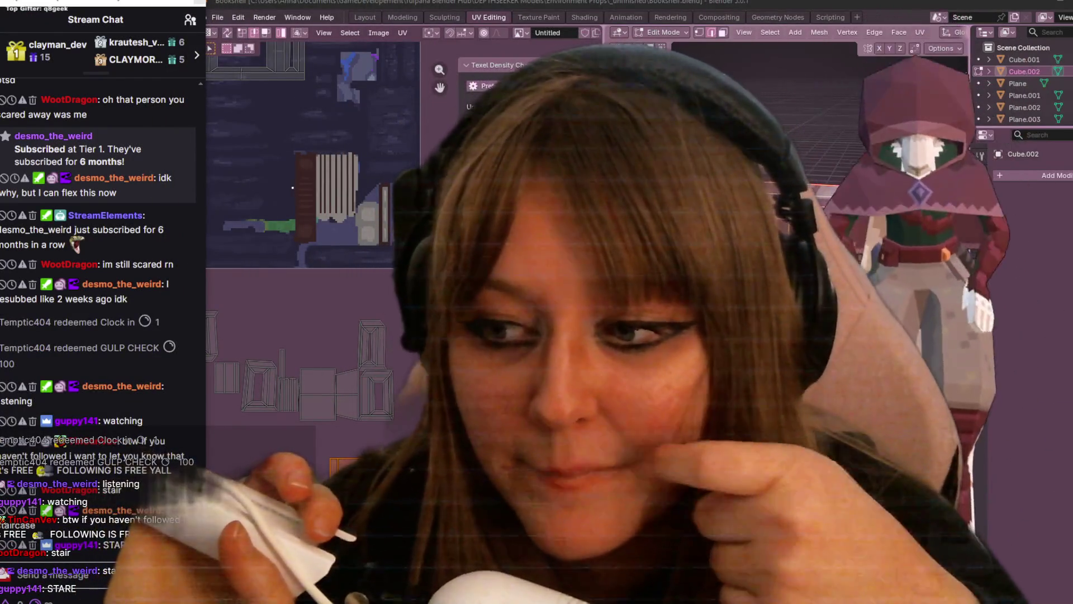
- Orbit the 3D view around the desk to look at the shelf
middle_click_drag(839, 293, 922, 285)
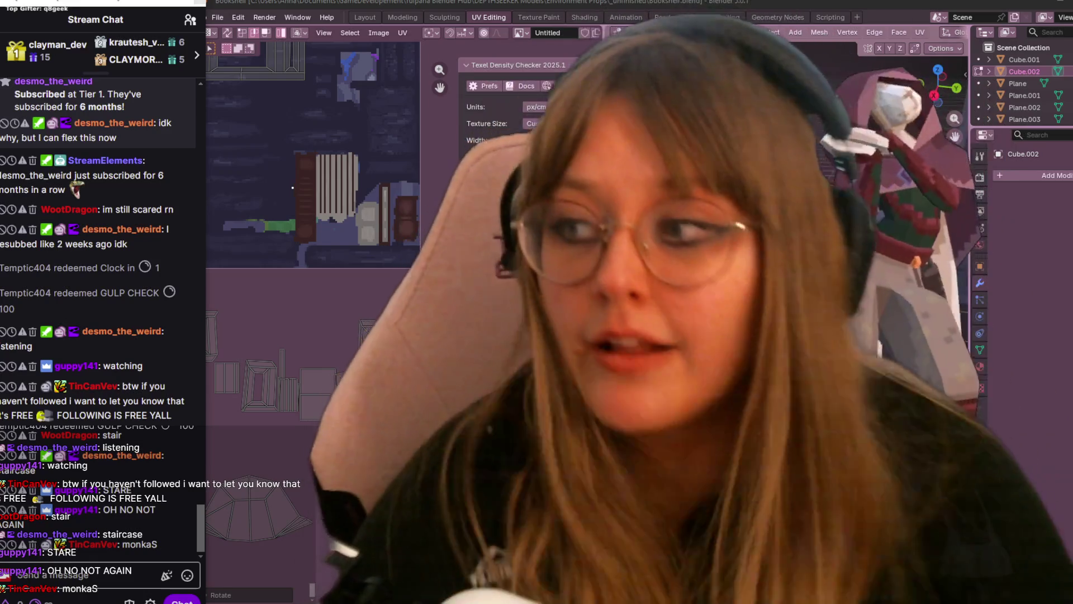
middle_click_drag(797, 276, 754, 277)
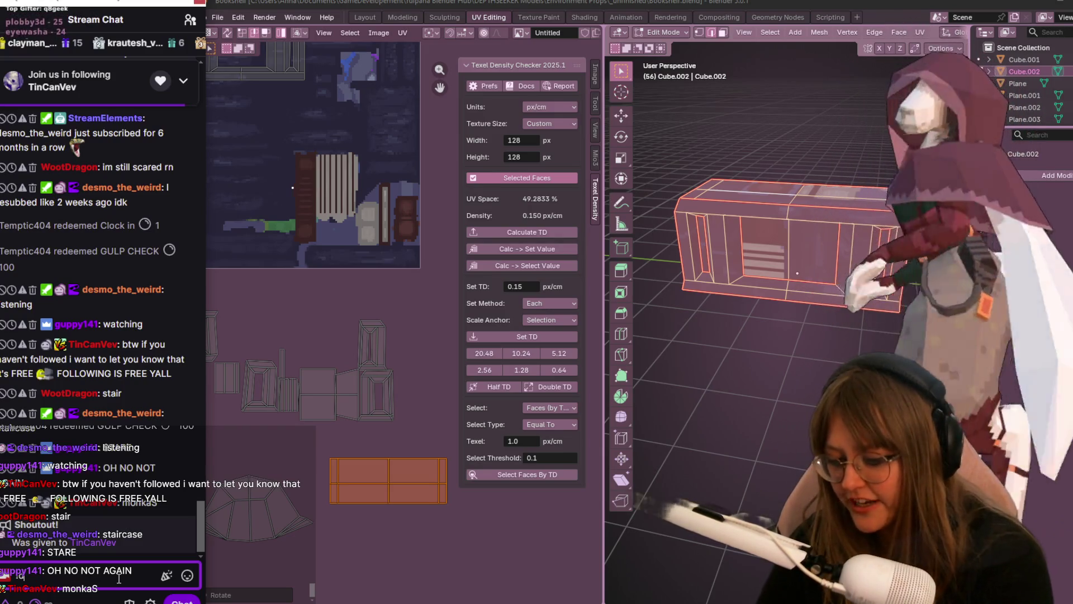
type("lol")
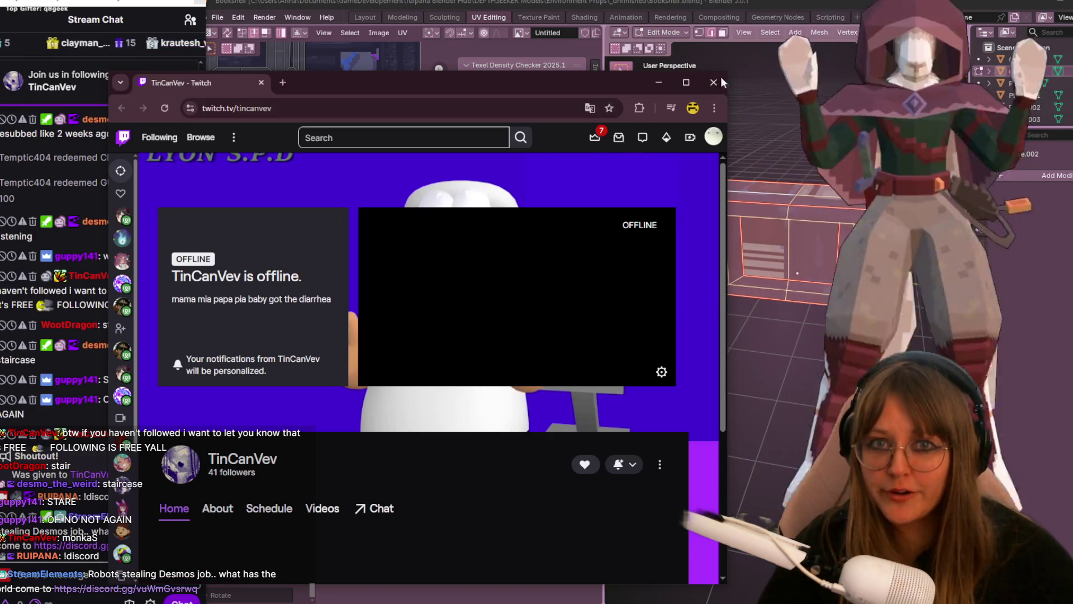
- Close the Twitch channel window and return to Blender's UV layout
left_click(714, 82)
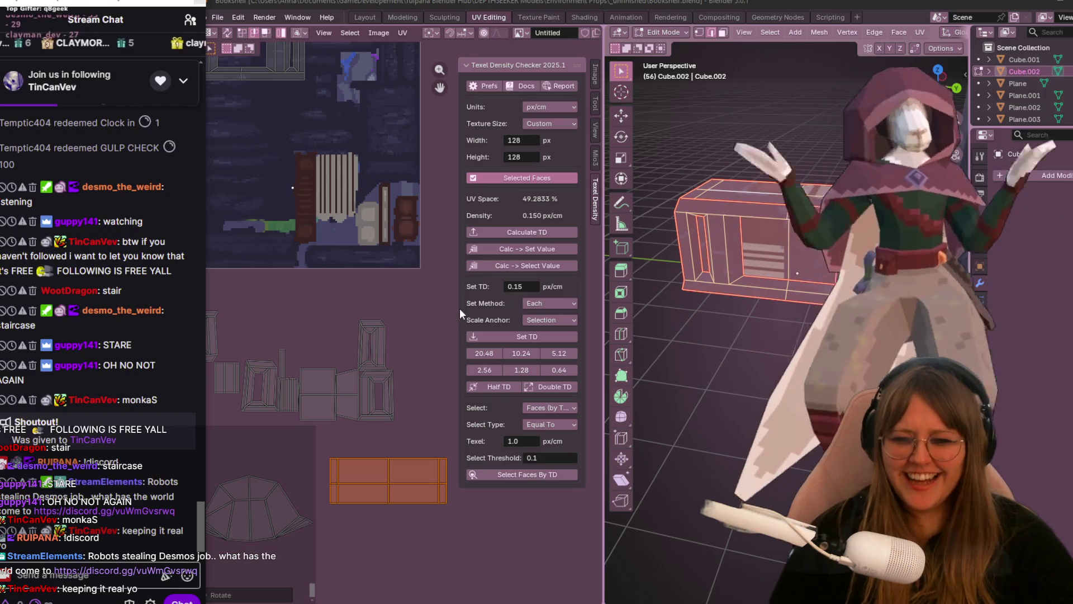
- Move the two orange rectangular desk islands onto the pixel-art texture
middle_click_drag(314, 399, 344, 514)
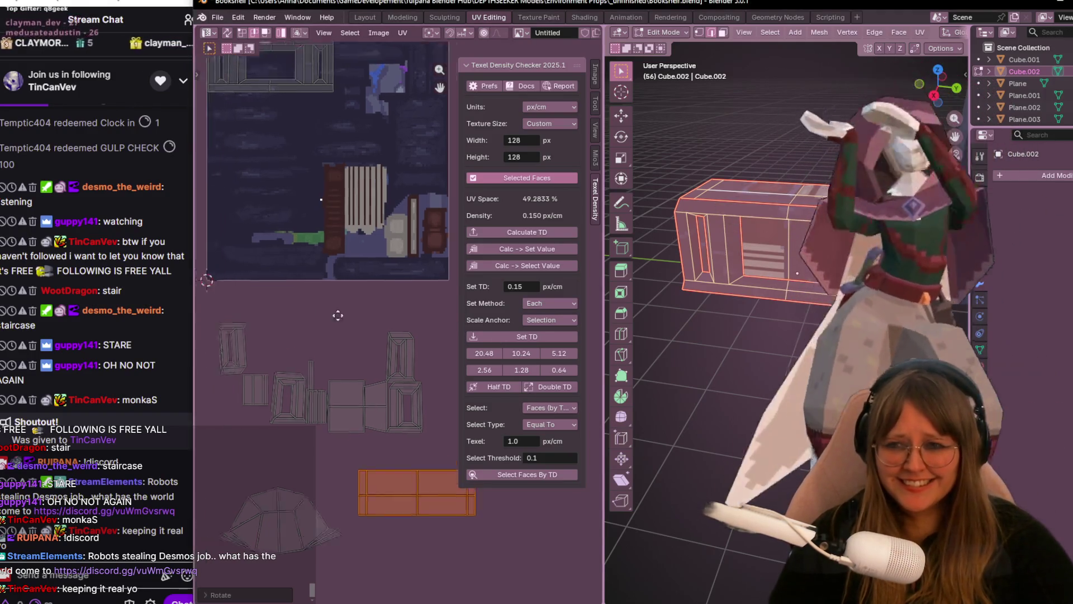
middle_click_drag(403, 540, 397, 521)
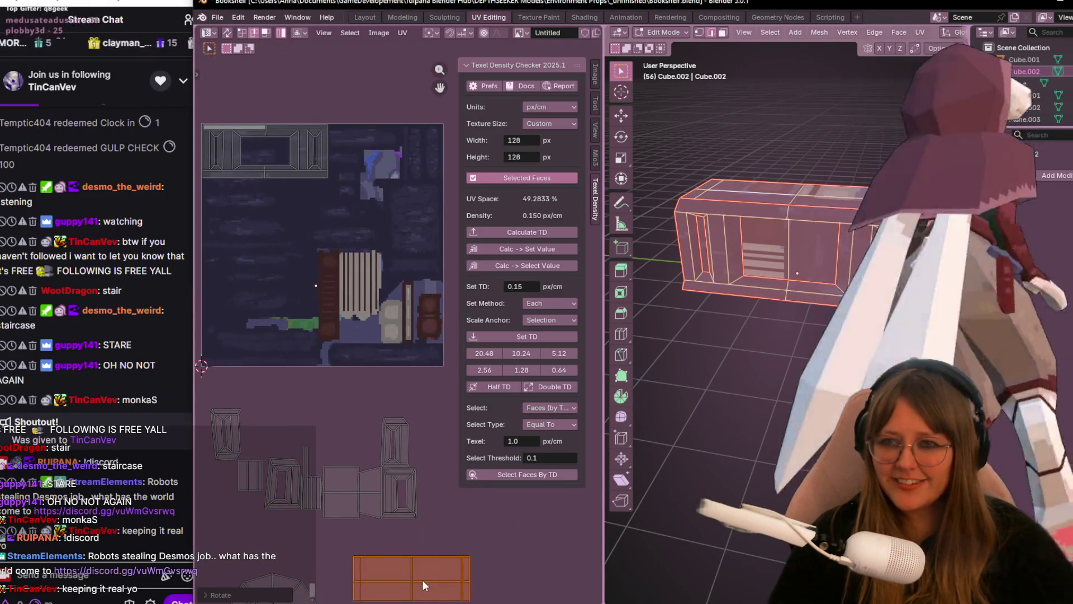
key("g")
mouse_move(802, 181)
middle_mouse_down()
mouse_move(796, 243)
mouse_move(821, 277)
middle_mouse_up()
mouse_move(309, 246)
middle_mouse_down()
mouse_move(386, 326)
mouse_move(360, 288)
middle_mouse_up()
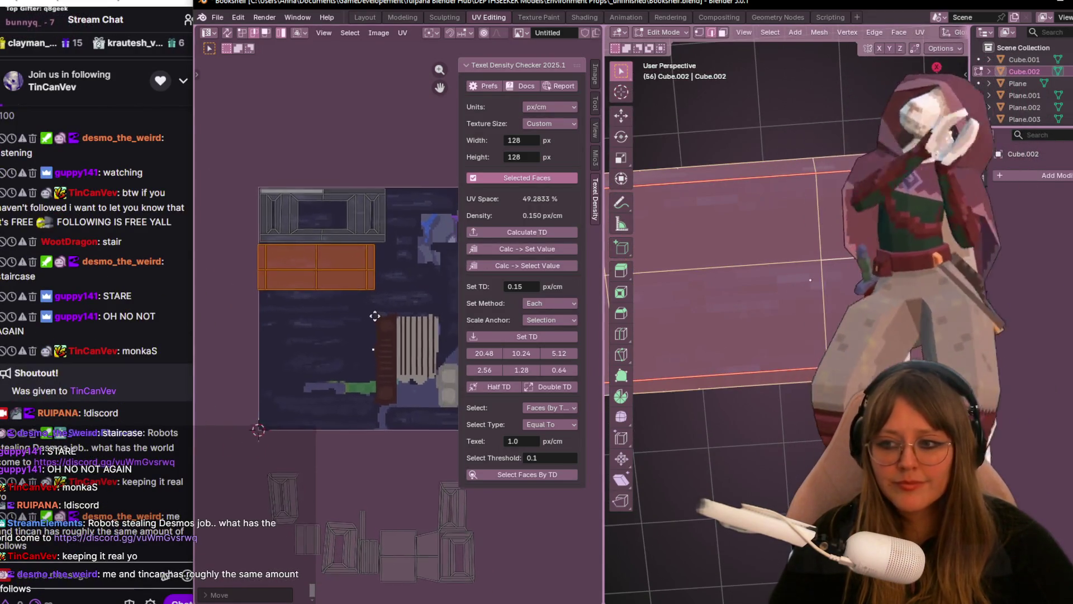
left_click(339, 262)
scroll(334, 263, "up", 1)
scroll(318, 270, "up", 1)
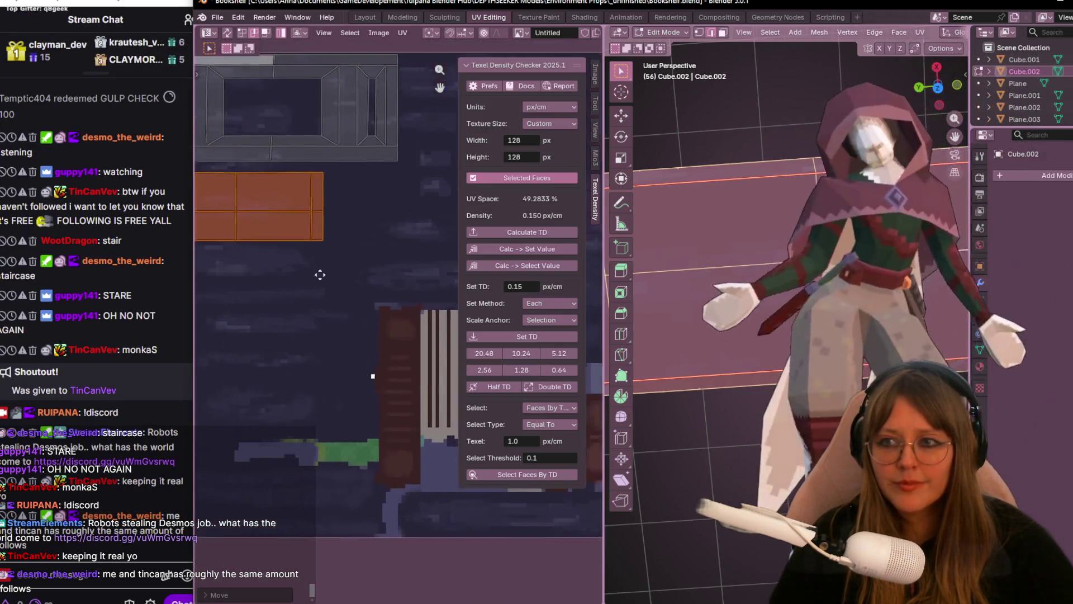
scroll(313, 274, "up", 1)
middle_click_drag(313, 273, 416, 313)
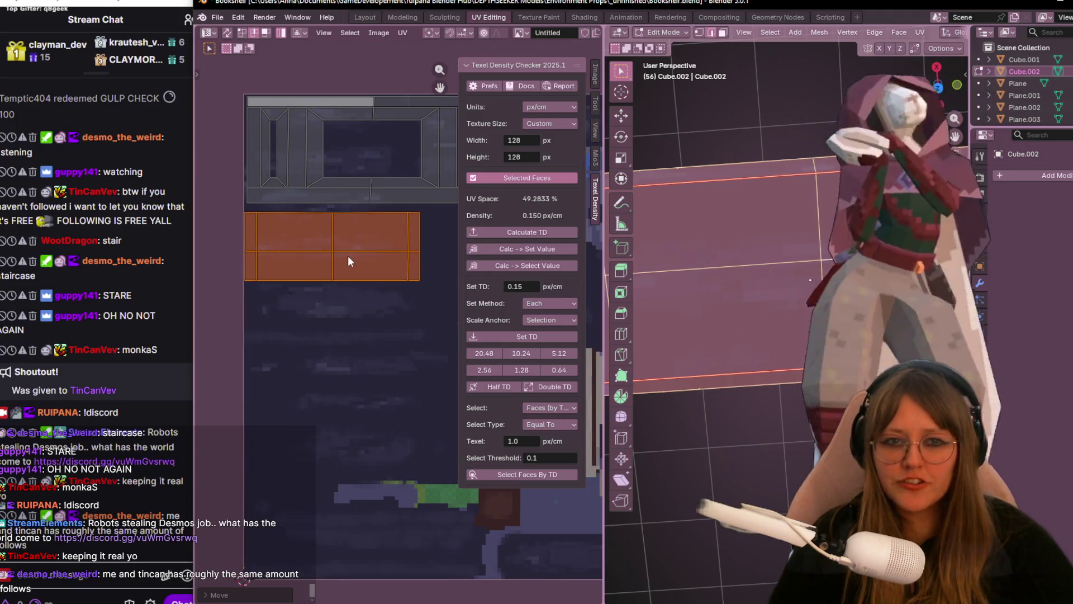
key("g")
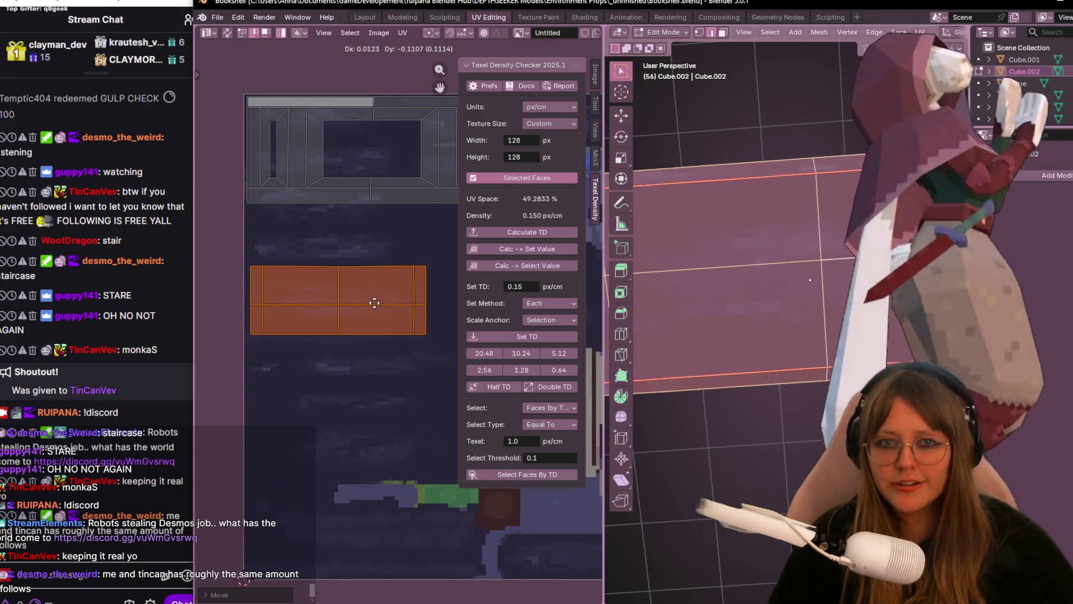
left_click(374, 302)
scroll(378, 310, "down", 3)
scroll(392, 339, "down", 1)
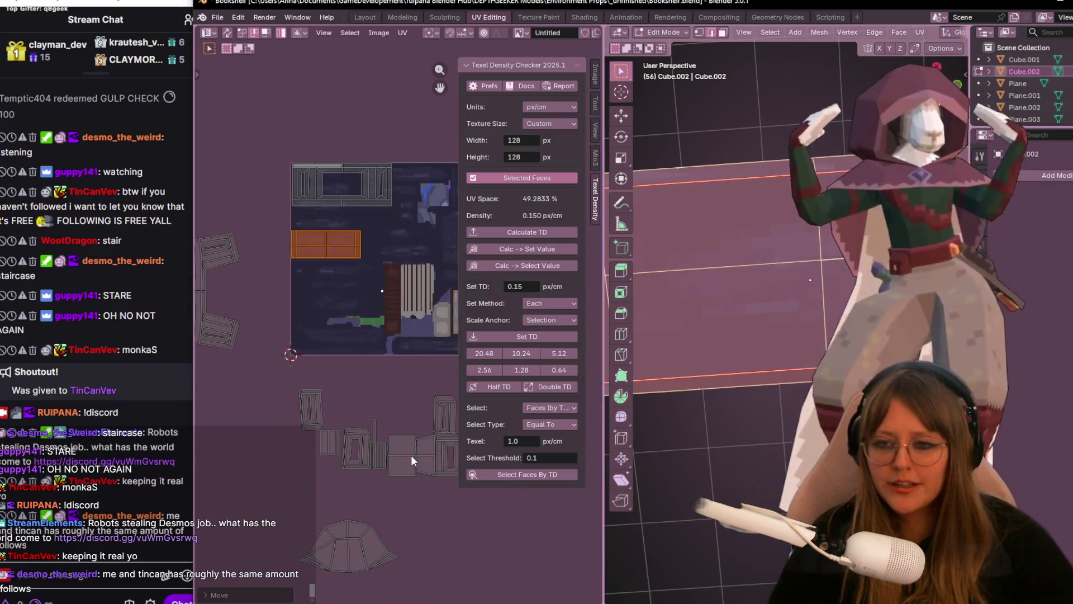
- Rotate the island from below the texture and fit it into the lower half
left_click(412, 458)
key("g")
key("r")
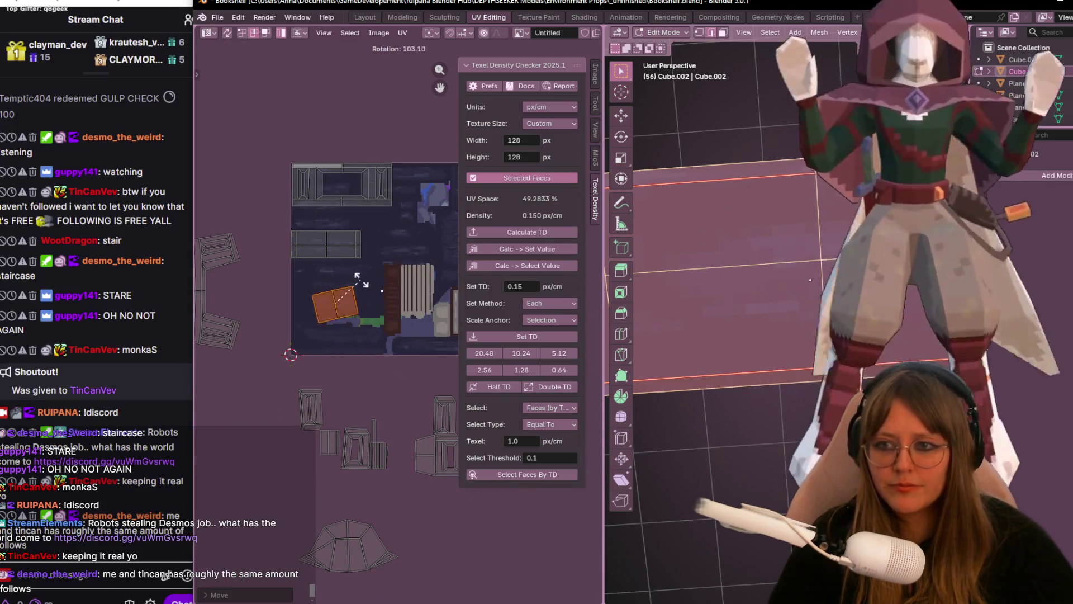
left_click(392, 266)
key("g")
left_click(360, 242)
mouse_move(738, 268)
middle_mouse_down()
mouse_move(780, 284)
mouse_move(760, 294)
mouse_move(678, 243)
mouse_move(702, 284)
middle_mouse_up()
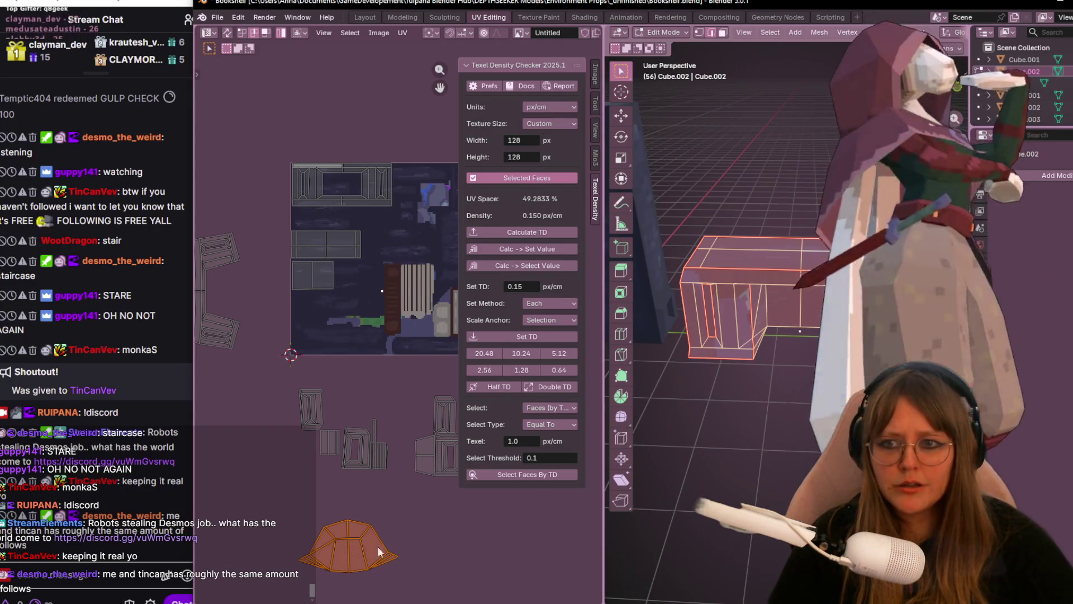
- Scale the dome-shaped island down and place it in the texture's lower-left corner
key("g")
left_click(382, 297)
key("s")
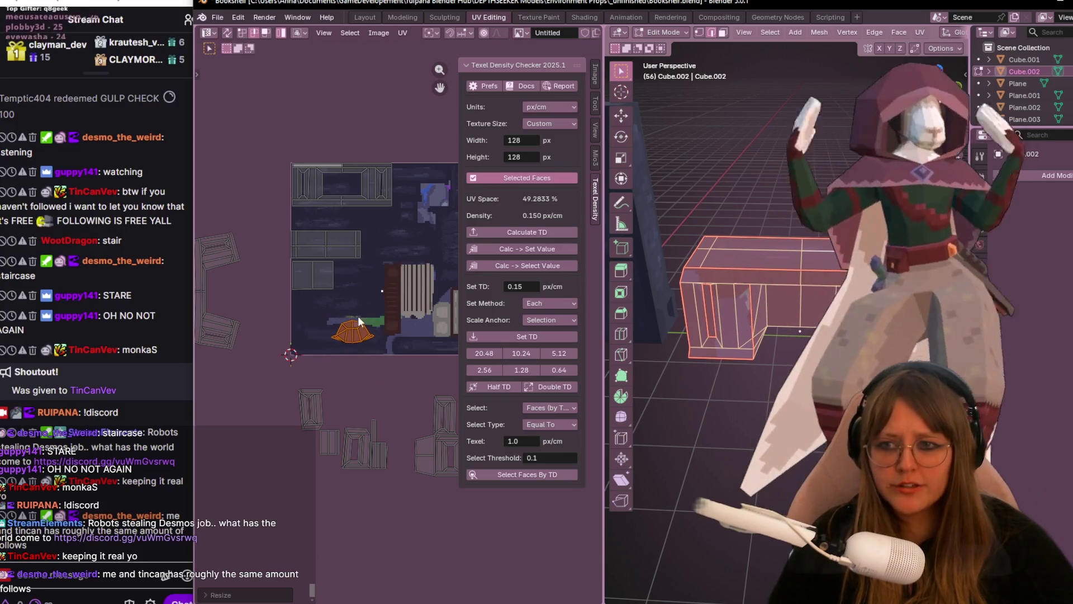
left_click(323, 335)
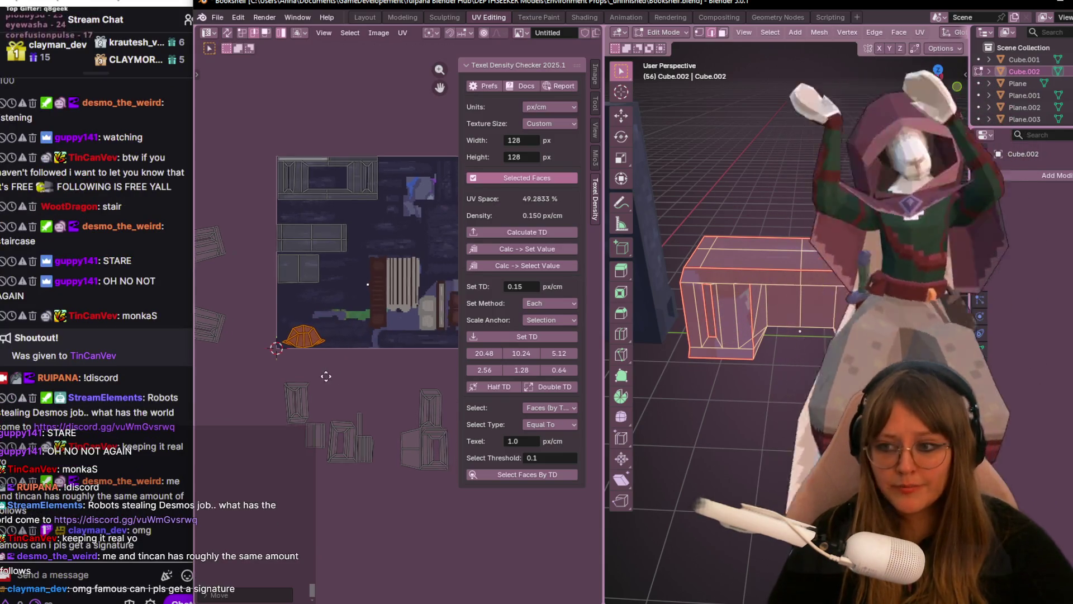
middle_click_drag(340, 382, 314, 399)
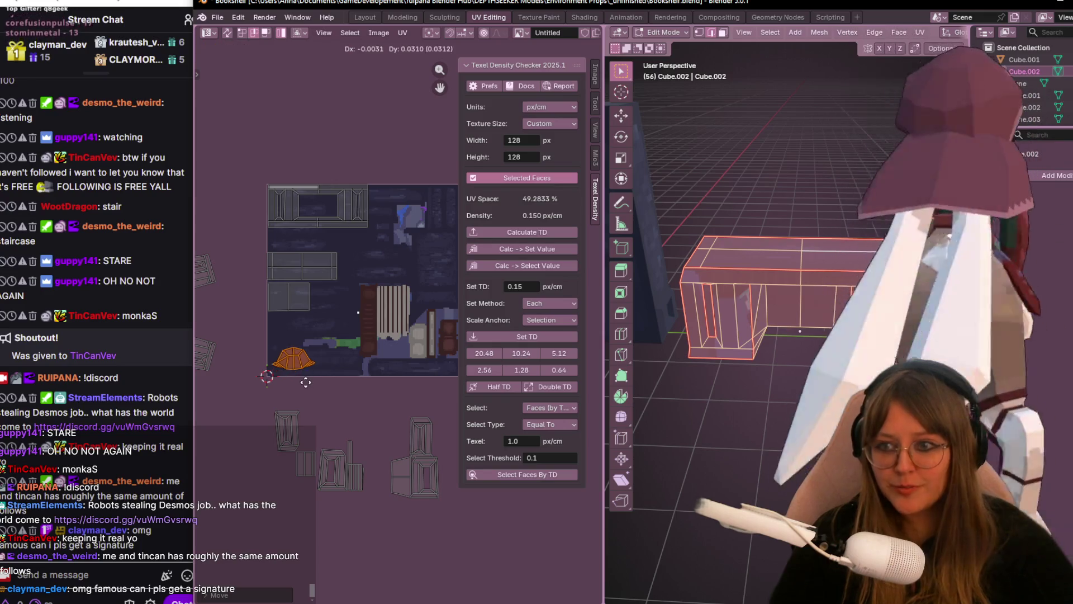
- Select the bracket island below the texture and show the UV tool shelf
left_click(285, 424)
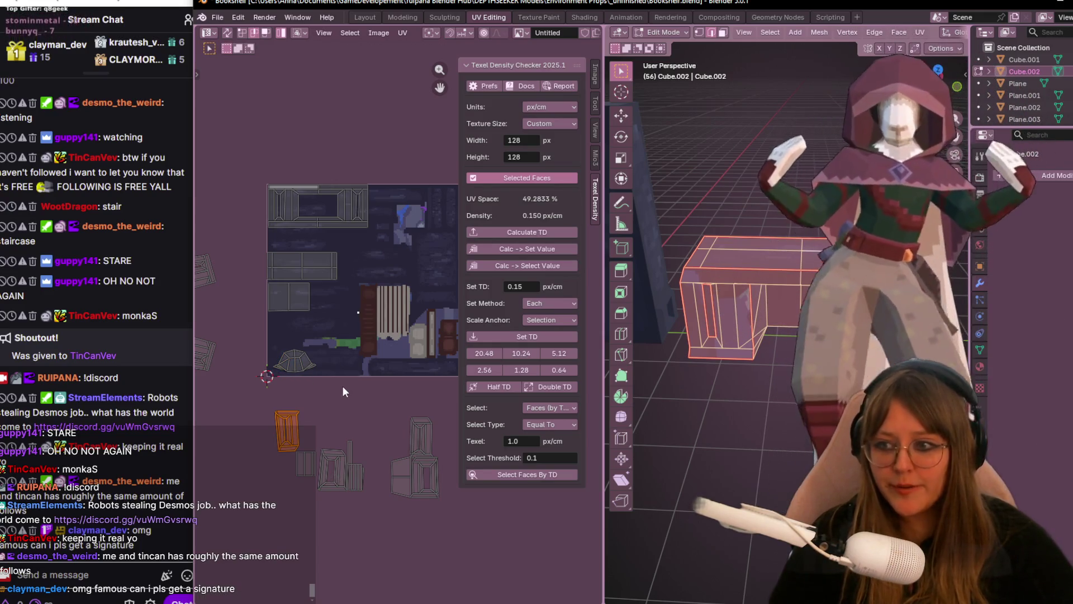
middle_click_drag(343, 391, 318, 429)
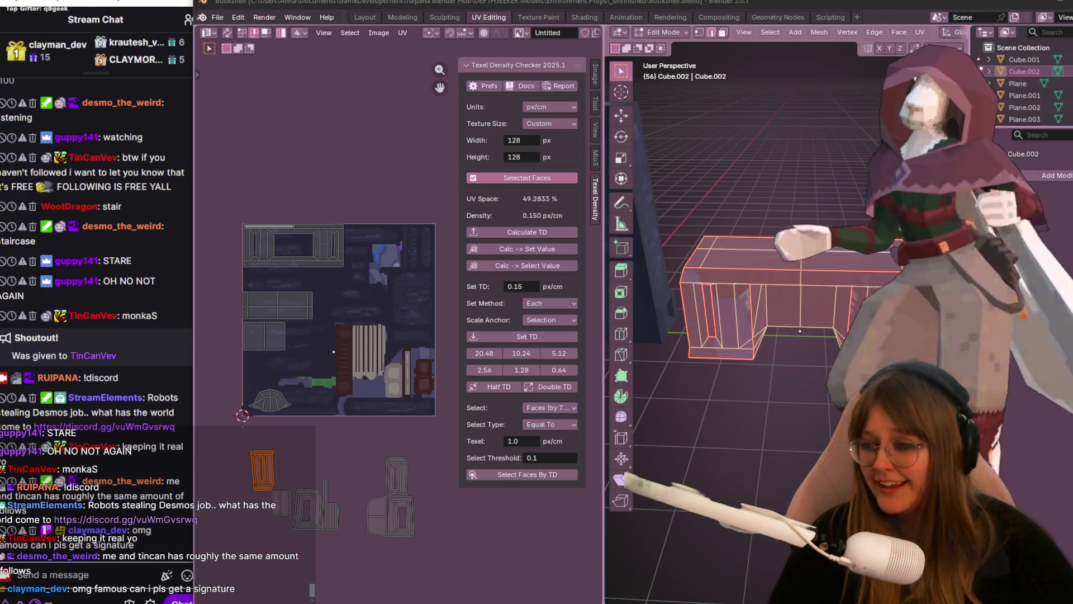
scroll(398, 358, "up", 2)
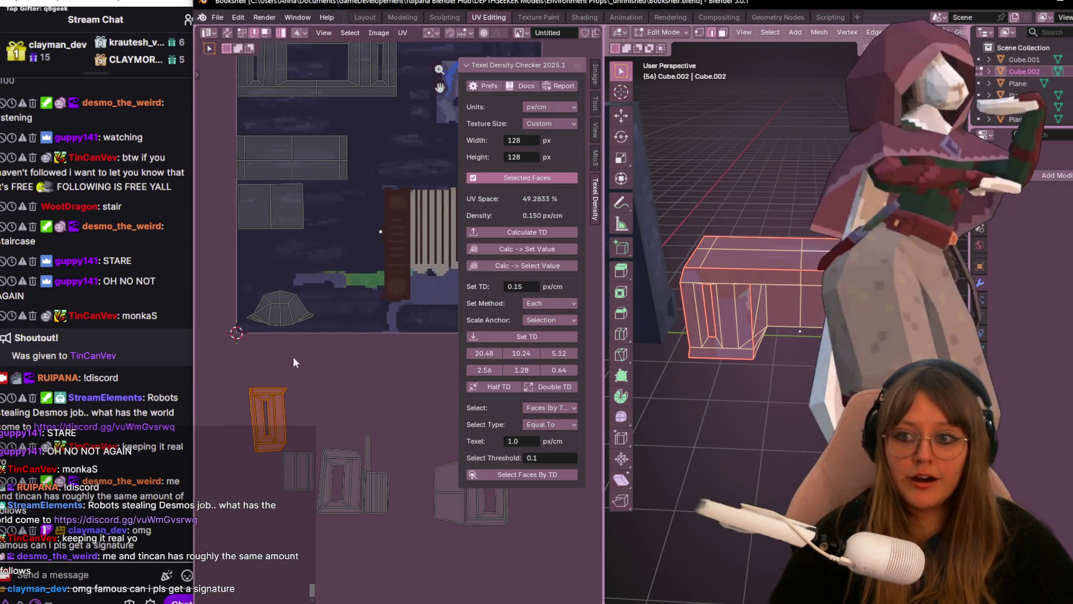
scroll(314, 386, "down", 2)
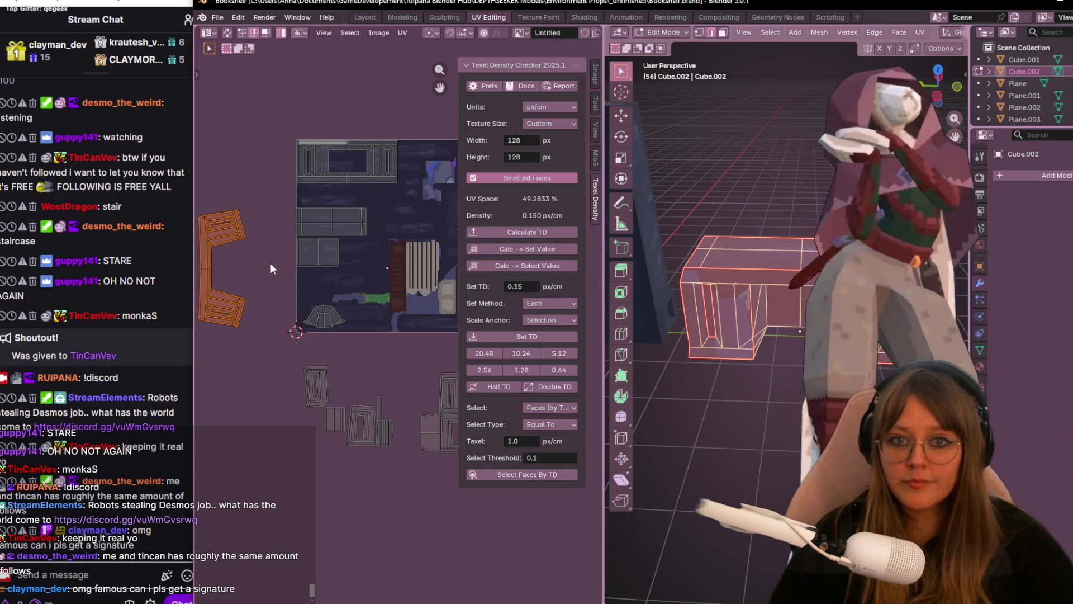
key("t")
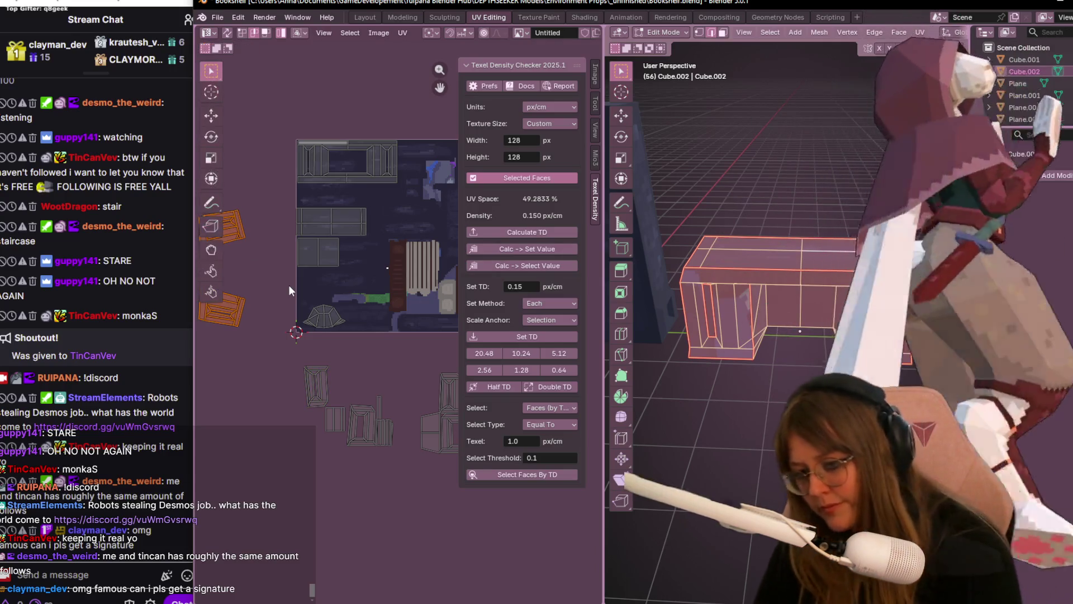
middle_click_drag(288, 291, 341, 323)
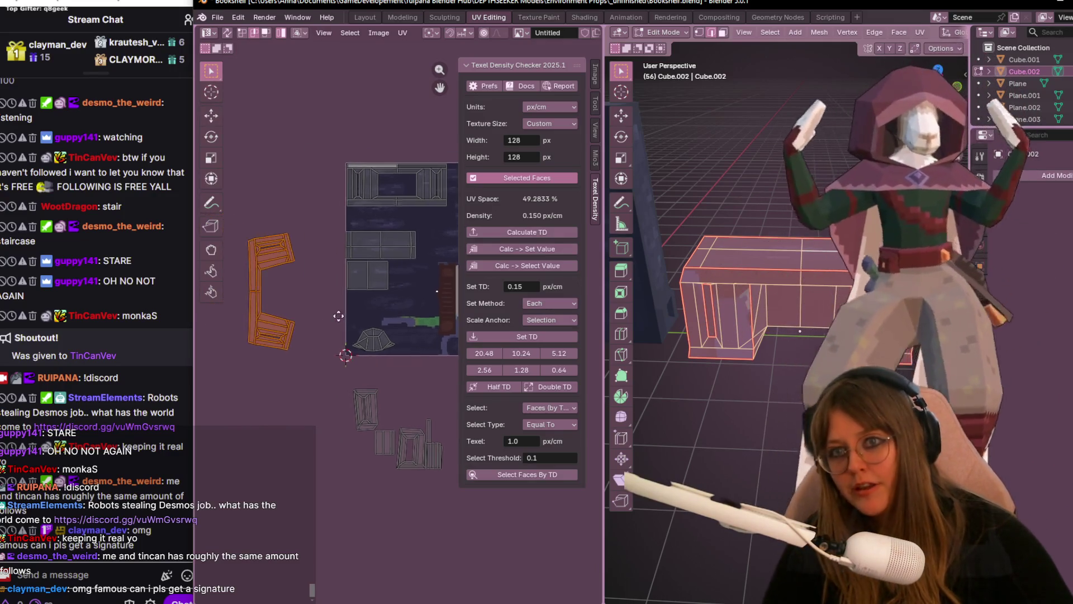
type("r90")
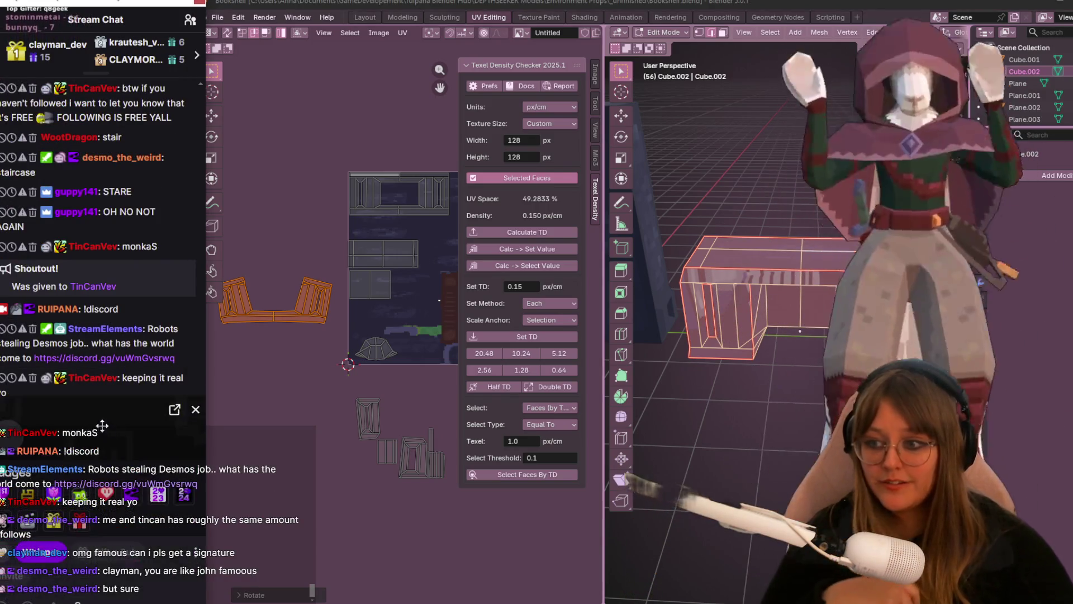
- Open a chatter's Twitch channel page from their profile card
left_click_drag(102, 425, 102, 369)
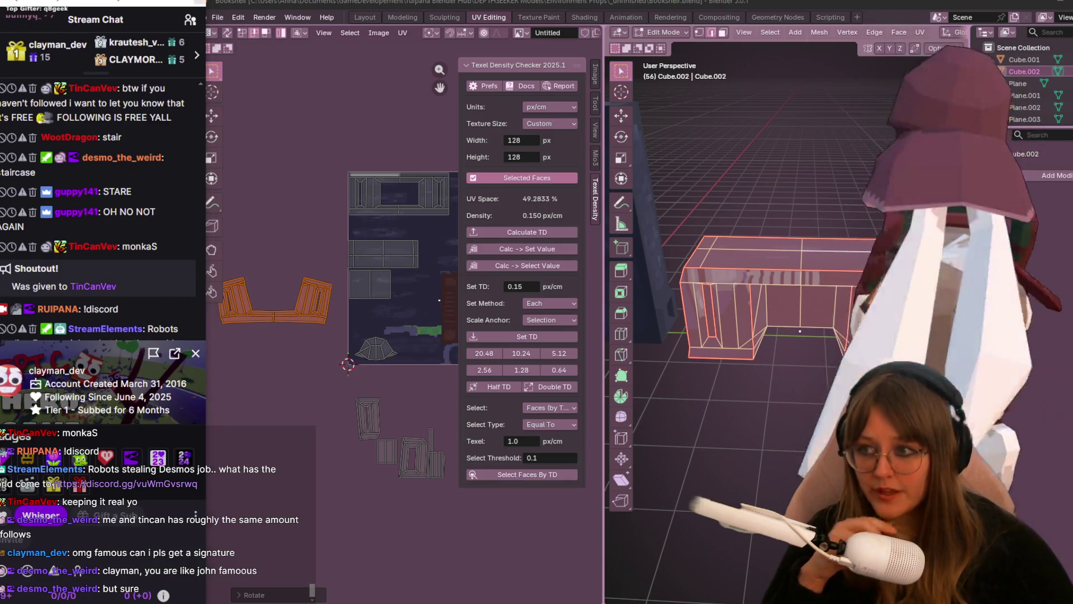
left_click(48, 371)
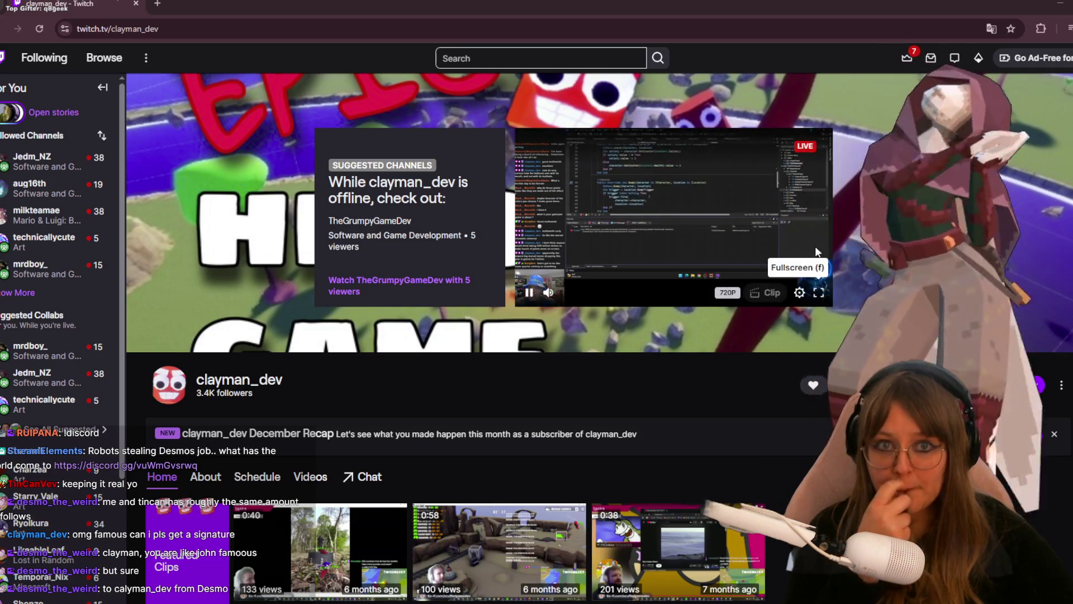
mouse_move(670, 214)
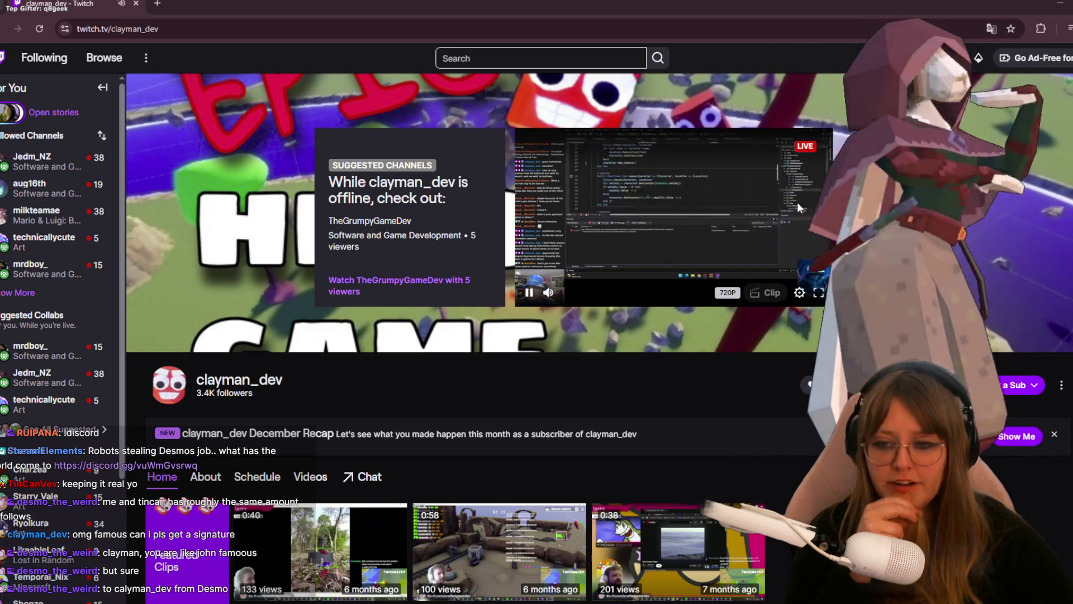
scroll(797, 202, "down", 2)
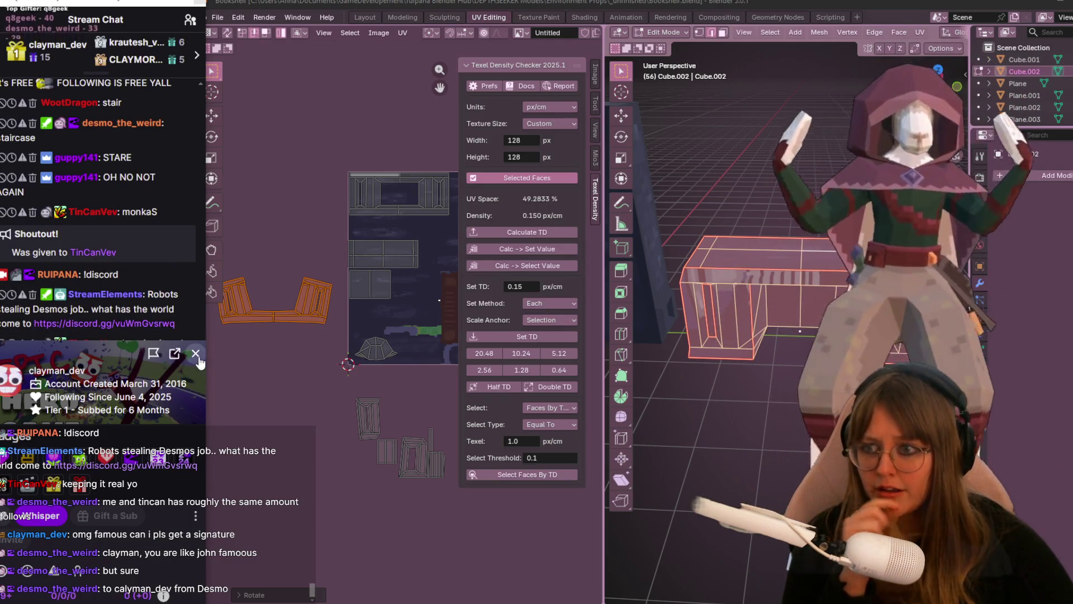
left_click(195, 352)
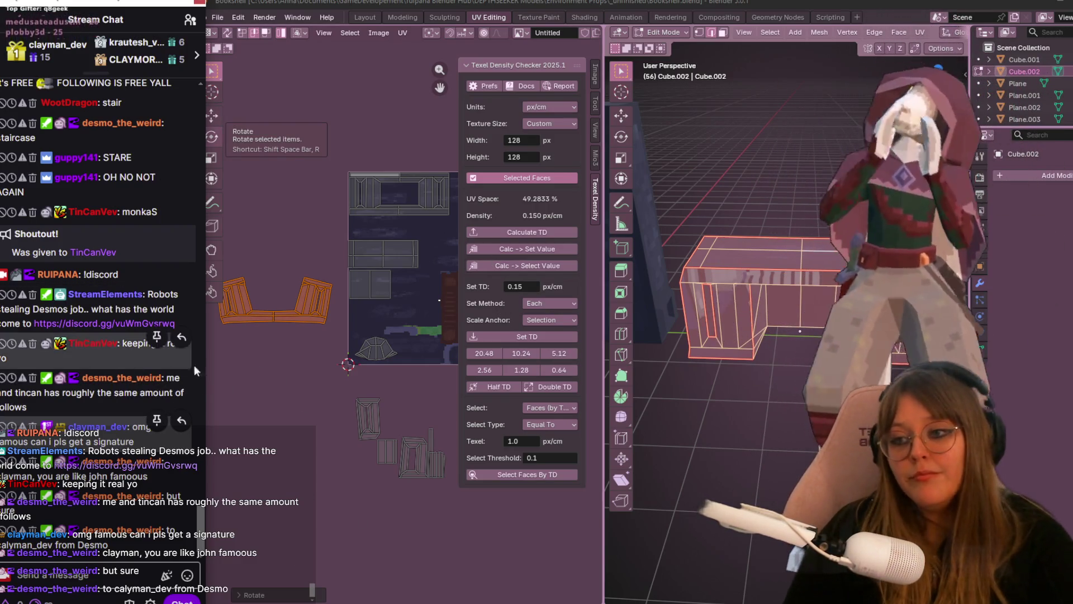
- Rotate the C-shaped bookshelf island in 90° steps until it stands upright
middle_click_drag(354, 331, 320, 392)
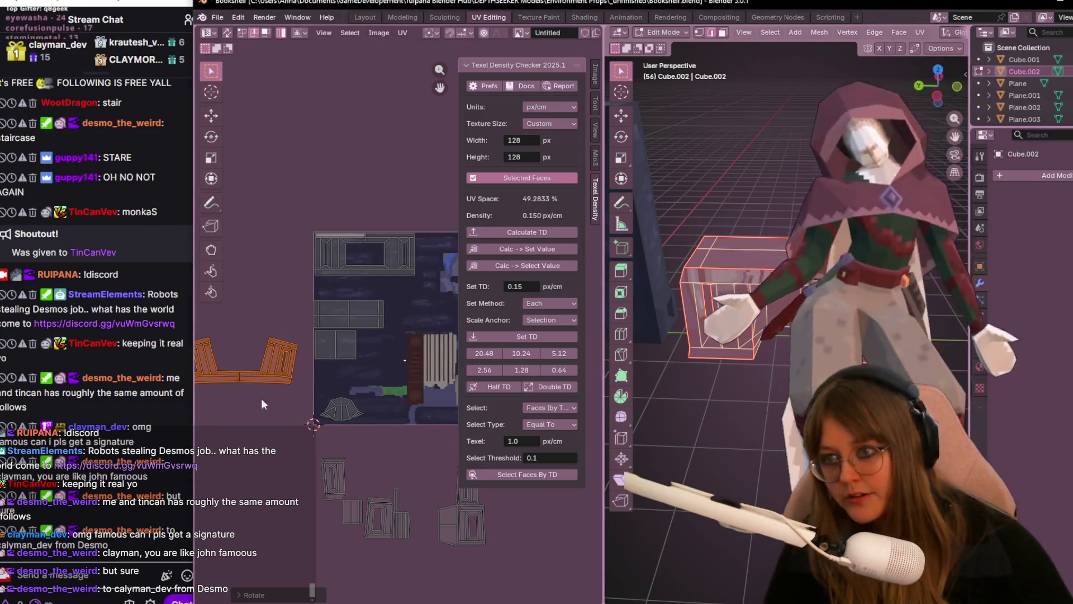
middle_click_drag(273, 367, 309, 367)
type("0")
key("Return")
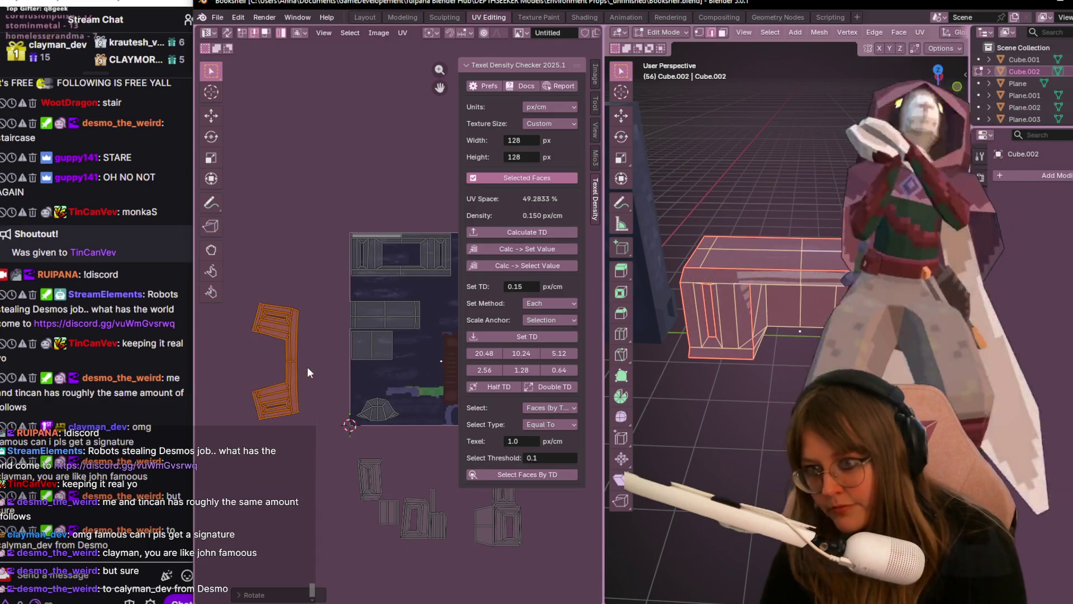
key("r")
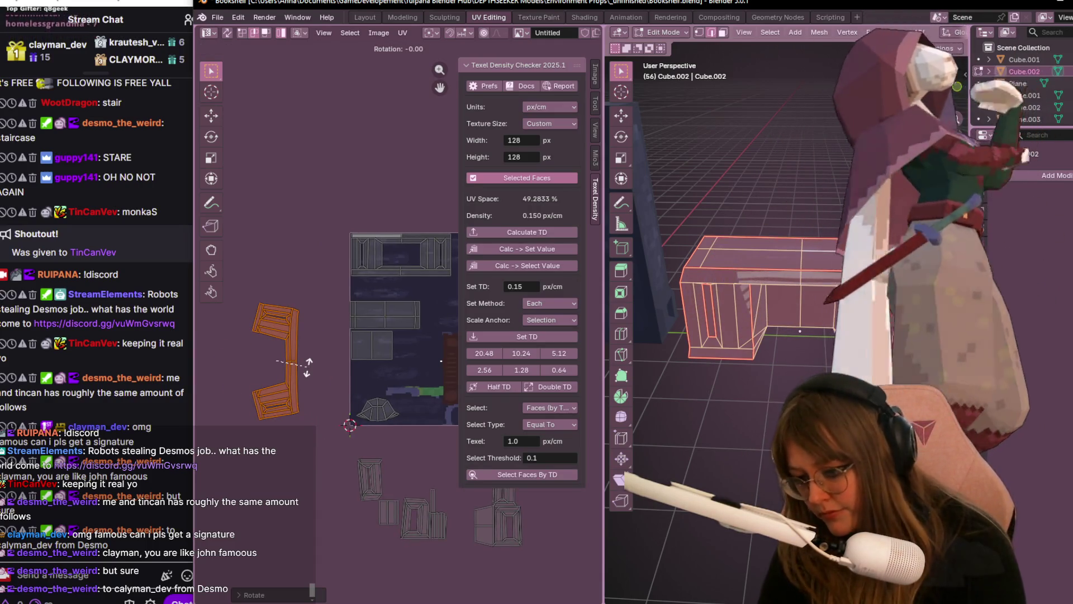
type("90")
key("Return")
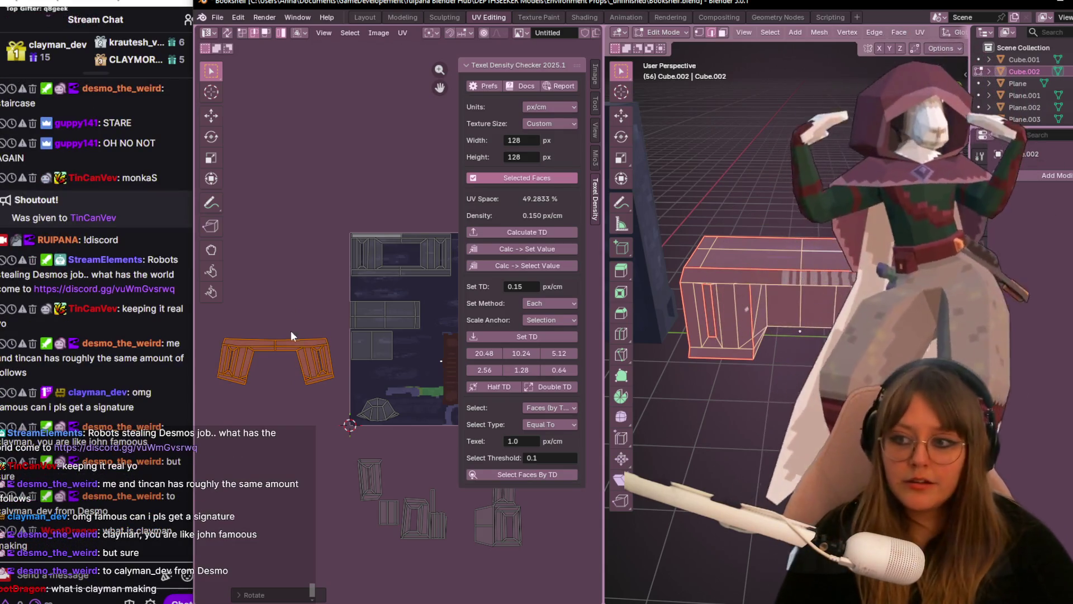
scroll(293, 332, "up", 1)
scroll(267, 462, "down", 3)
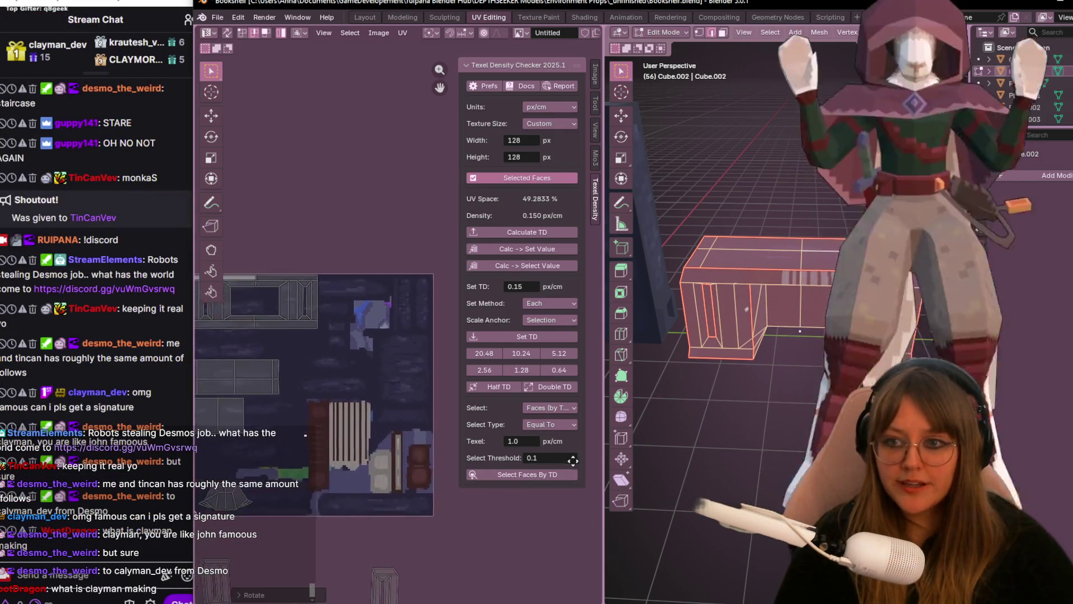
scroll(293, 461, "down", 2)
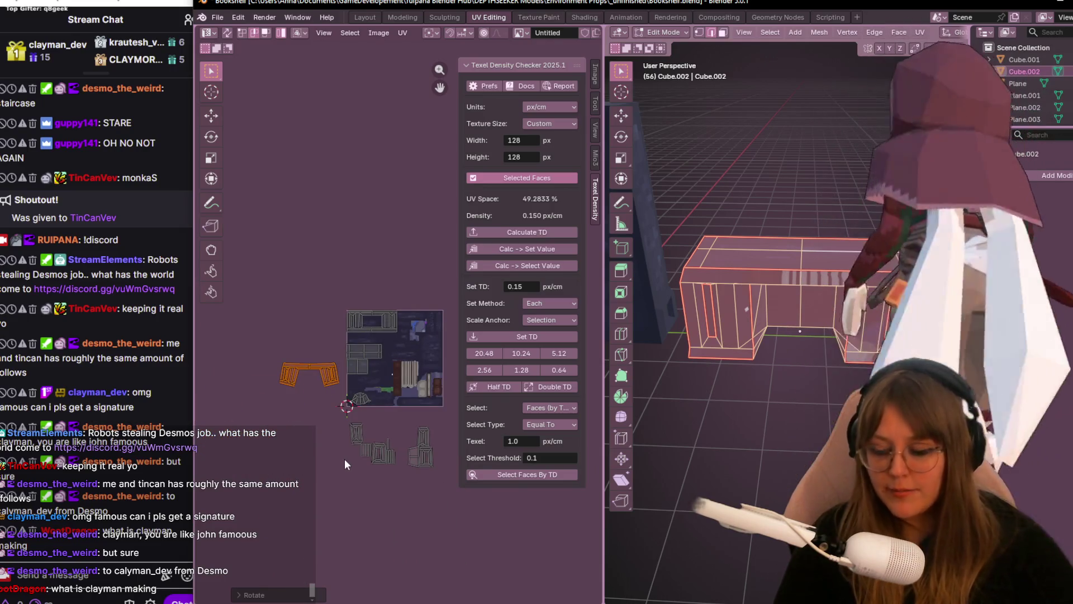
type("r90")
key("Return")
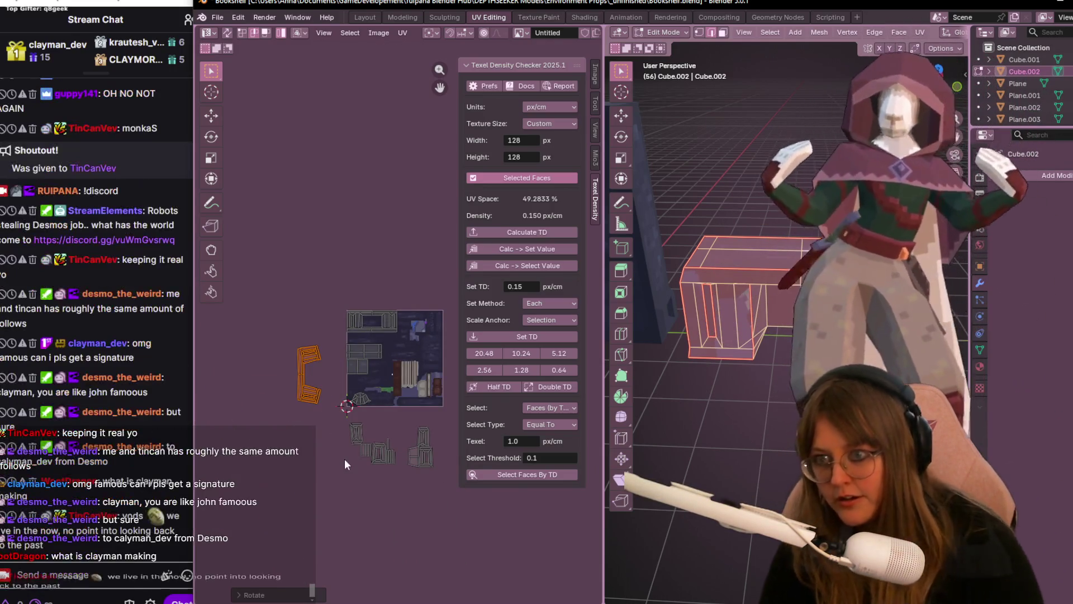
scroll(346, 406, "up", 2)
- Move the upright C-shaped island onto the texture's right side
key("g")
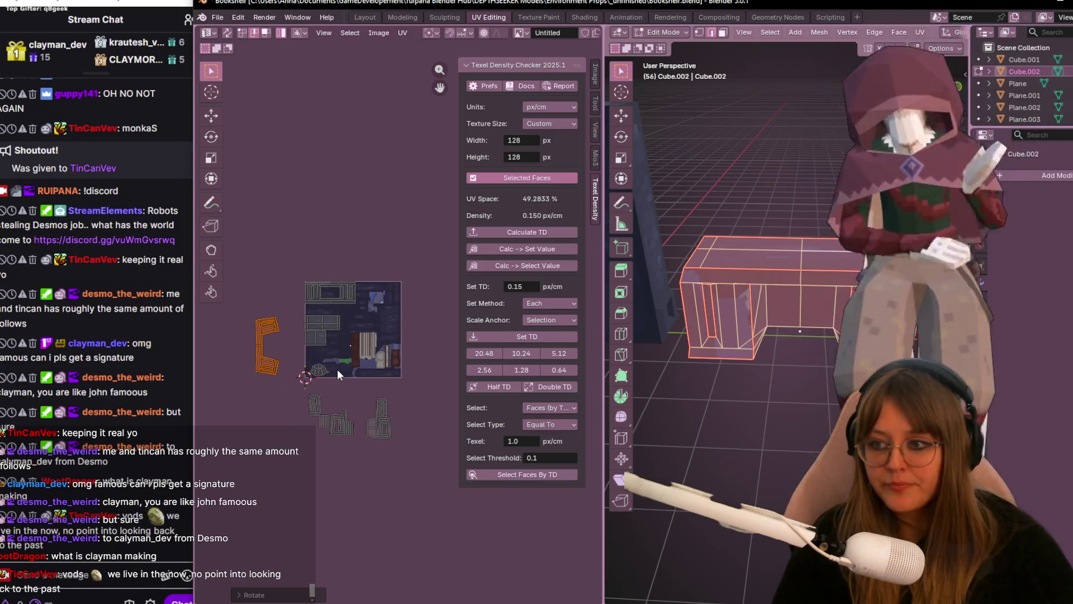
left_click(432, 336)
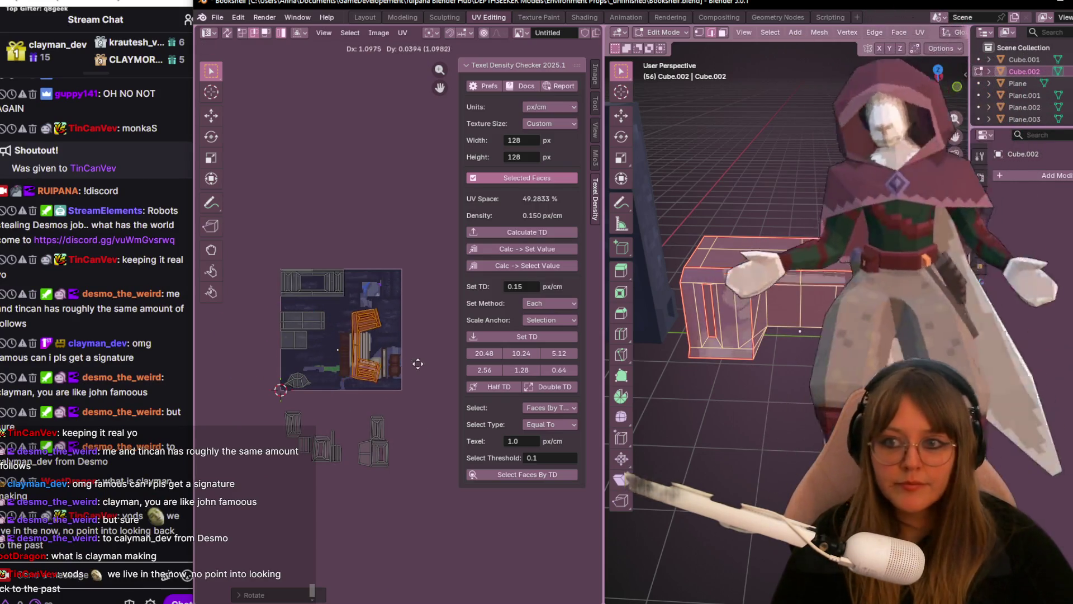
scroll(400, 302, "up", 3)
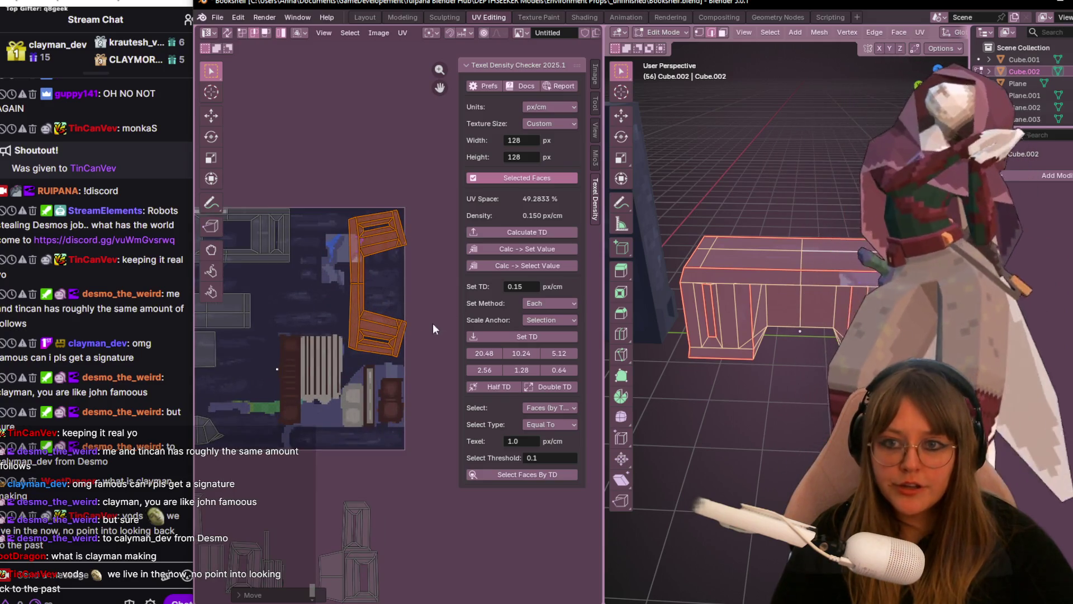
scroll(408, 344, "up", 2)
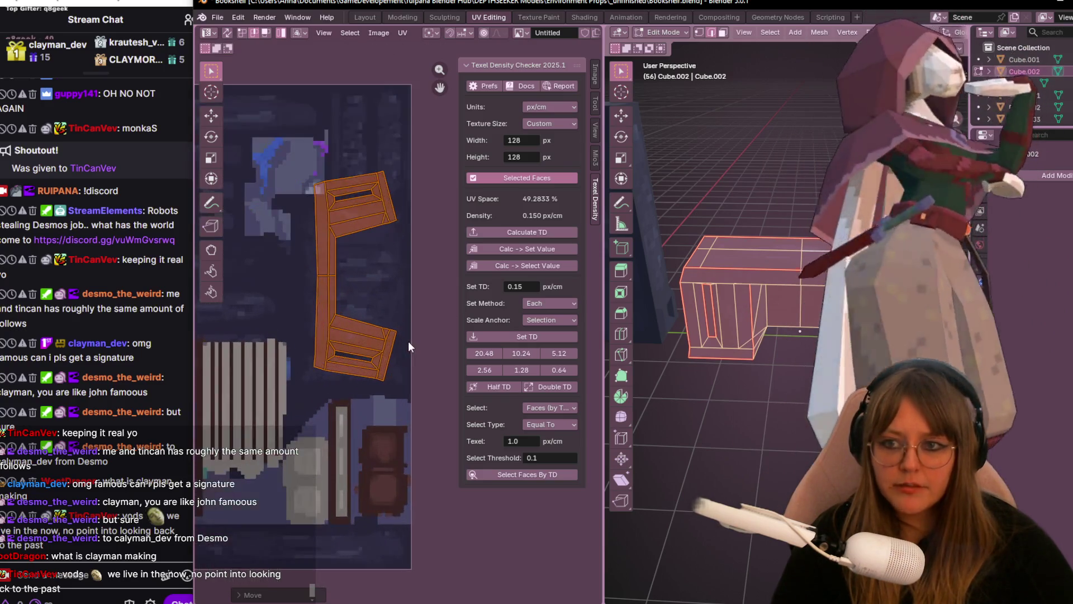
- Nudge the C-shaped island into place along the right edge and select its right edge vertices
key("g")
left_click(412, 354)
mouse_move(738, 335)
middle_mouse_down()
mouse_move(789, 306)
mouse_move(808, 344)
middle_mouse_up()
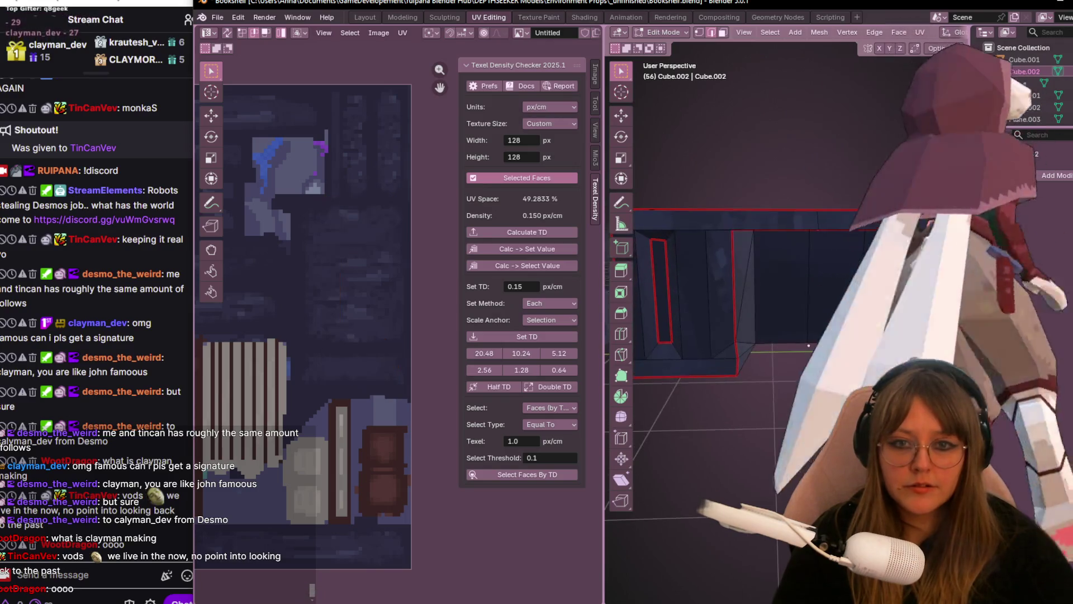
key("a")
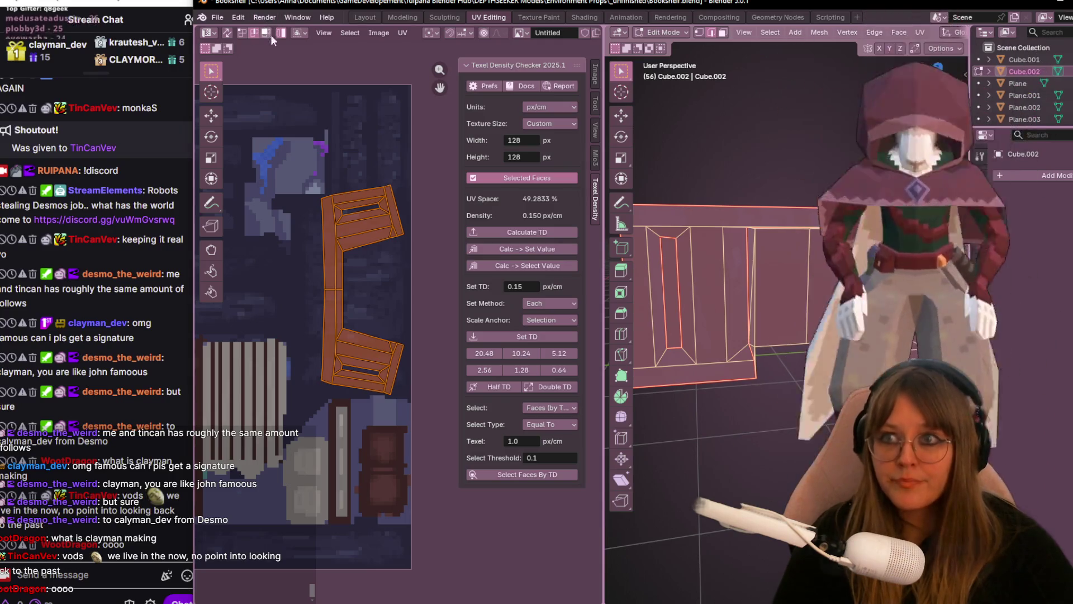
left_click(387, 382)
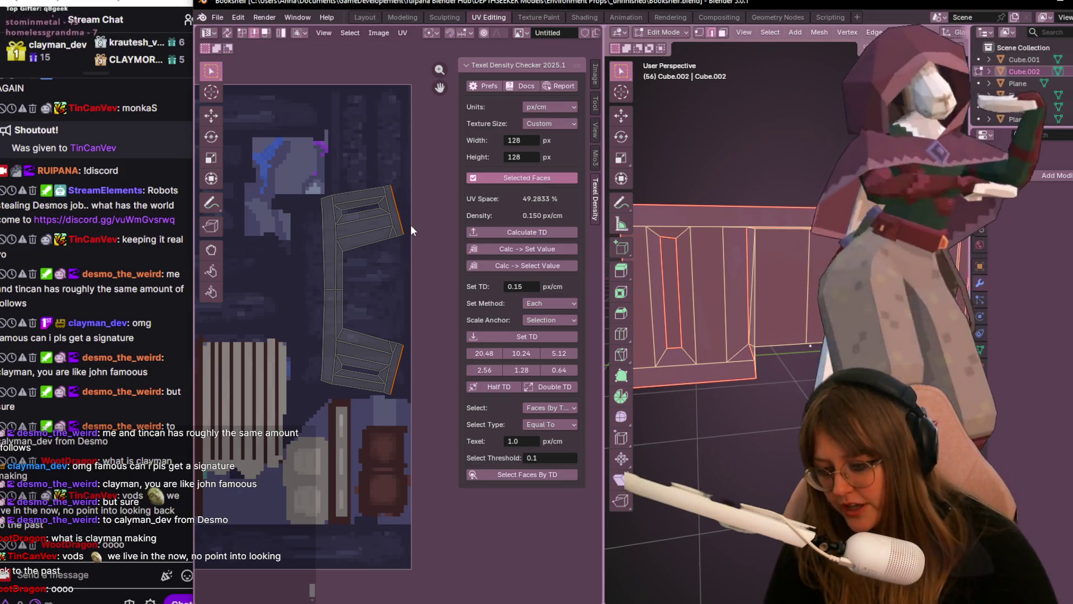
- Flatten the island's right edge with S X 0, undoing a stray corner stretch
key("s")
key("x")
key("0")
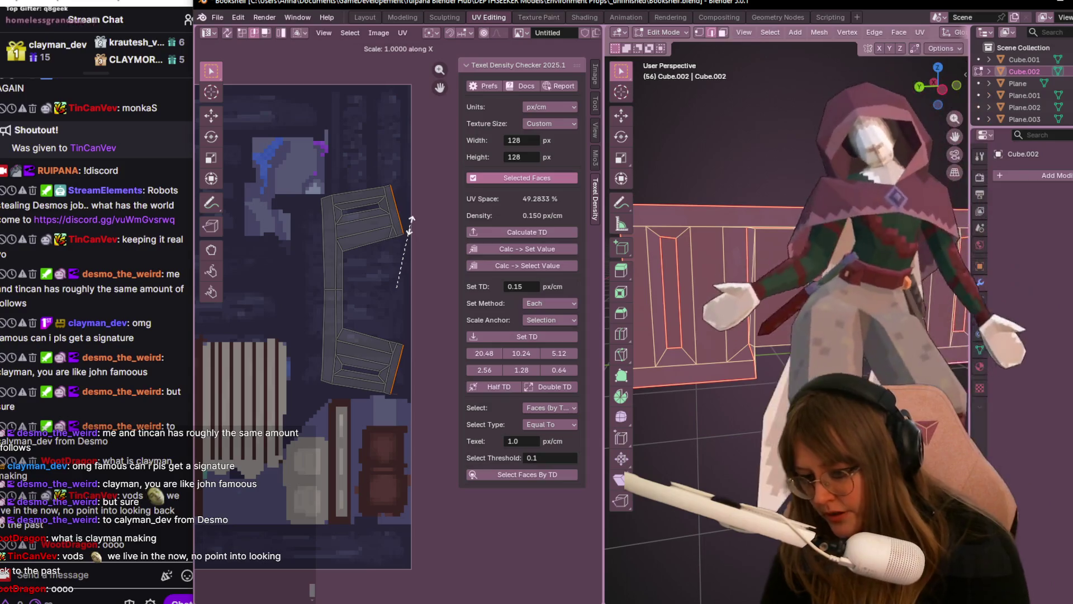
scroll(395, 354, "up", 2)
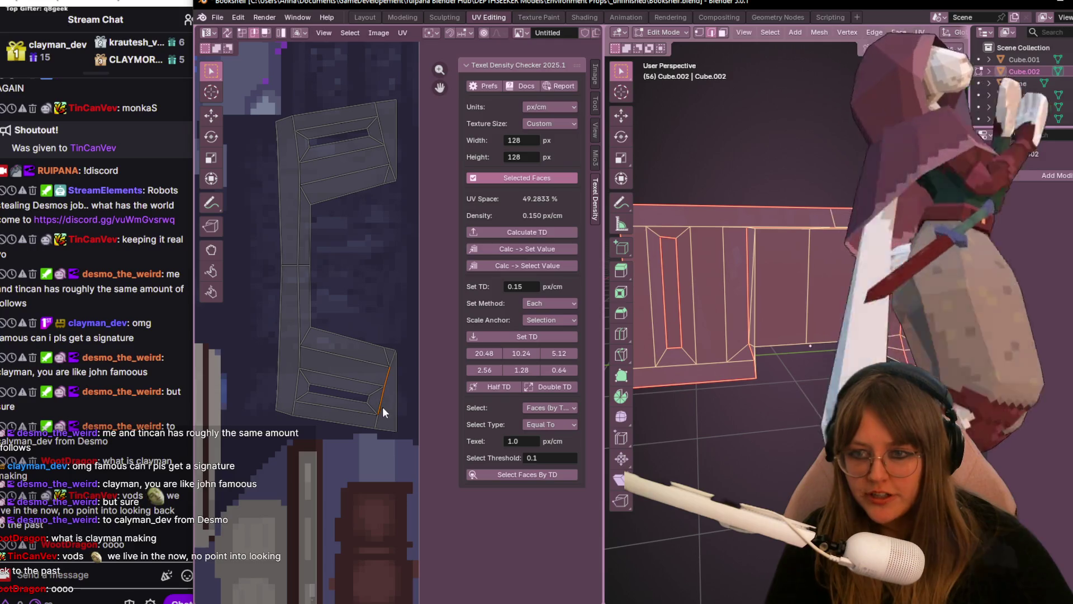
left_click(377, 113)
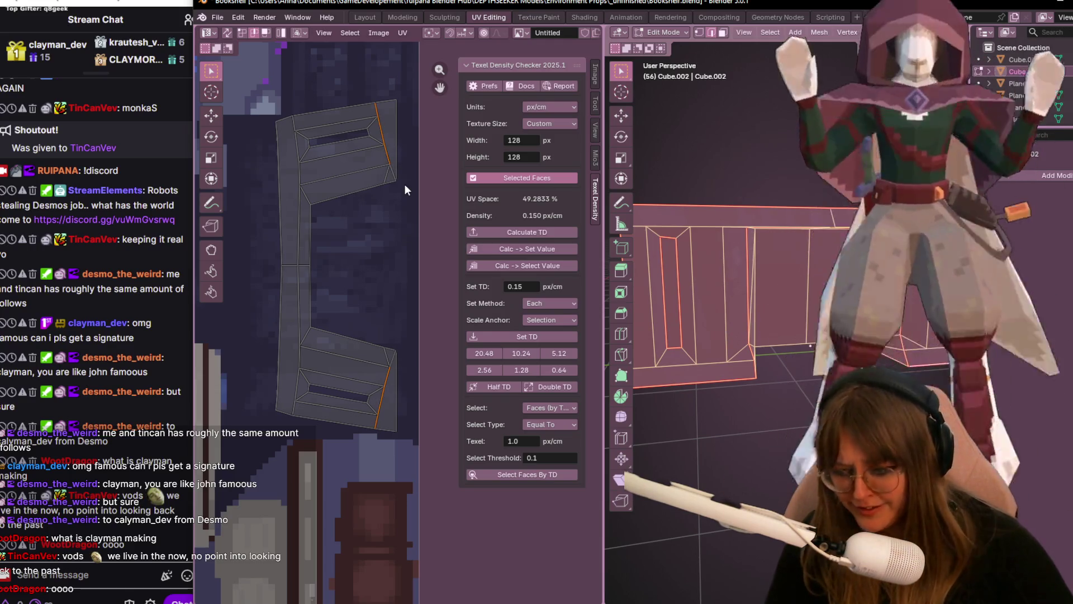
key("s")
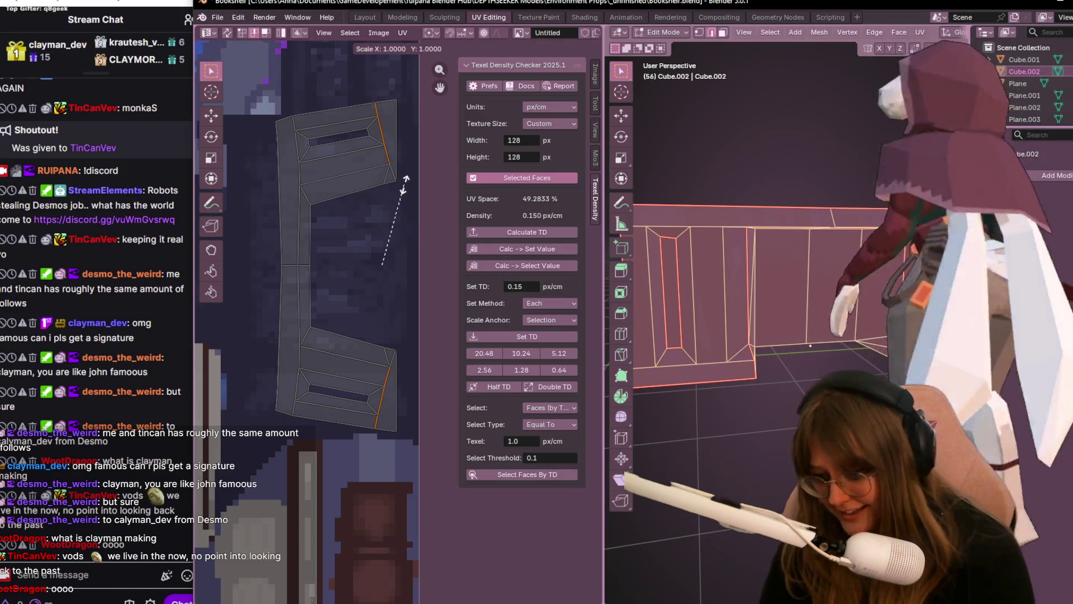
key("x")
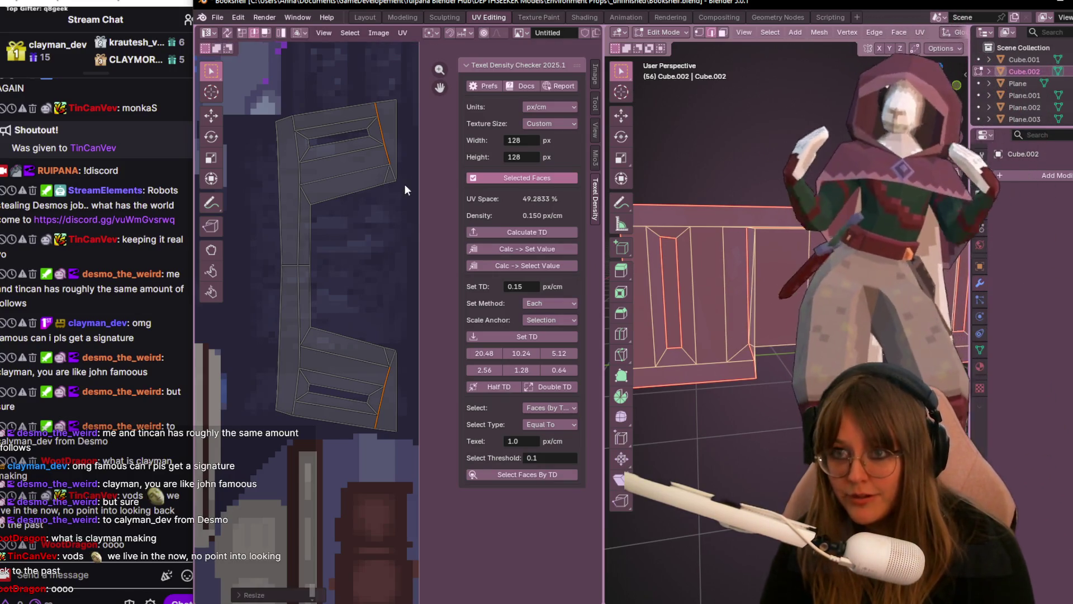
type("sx")
type("90")
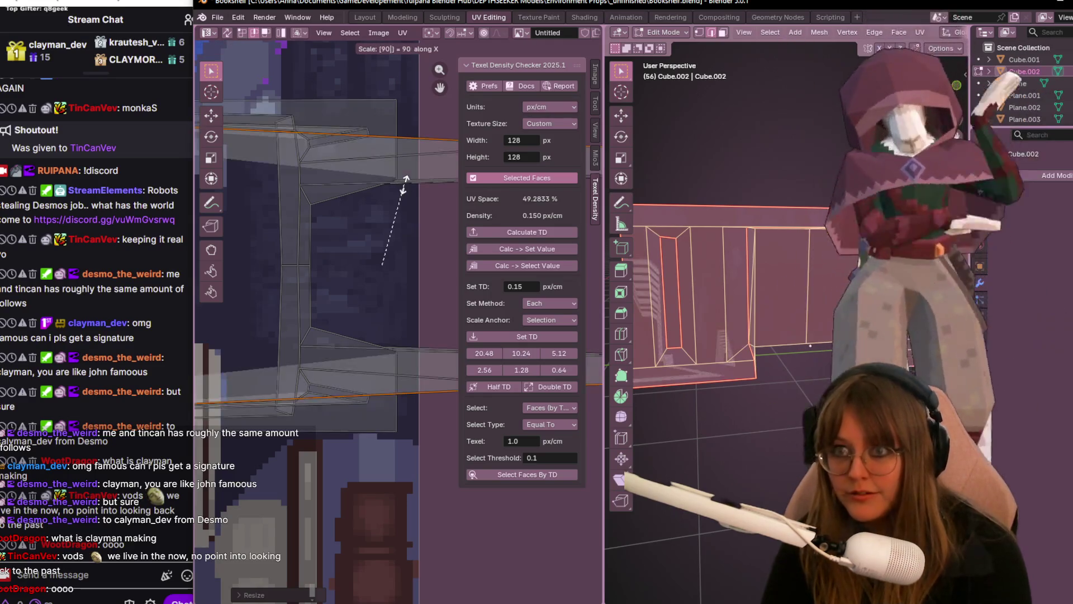
key("ctrl+z")
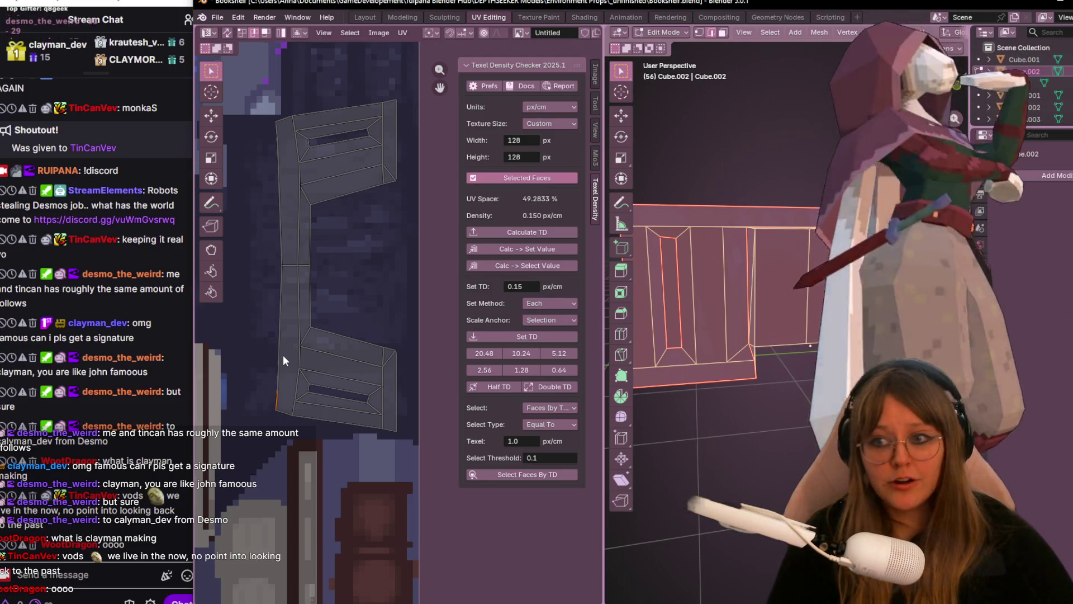
- Flatten the island's left edge to a vertical line with S X 0
left_click(278, 130, "ctrl")
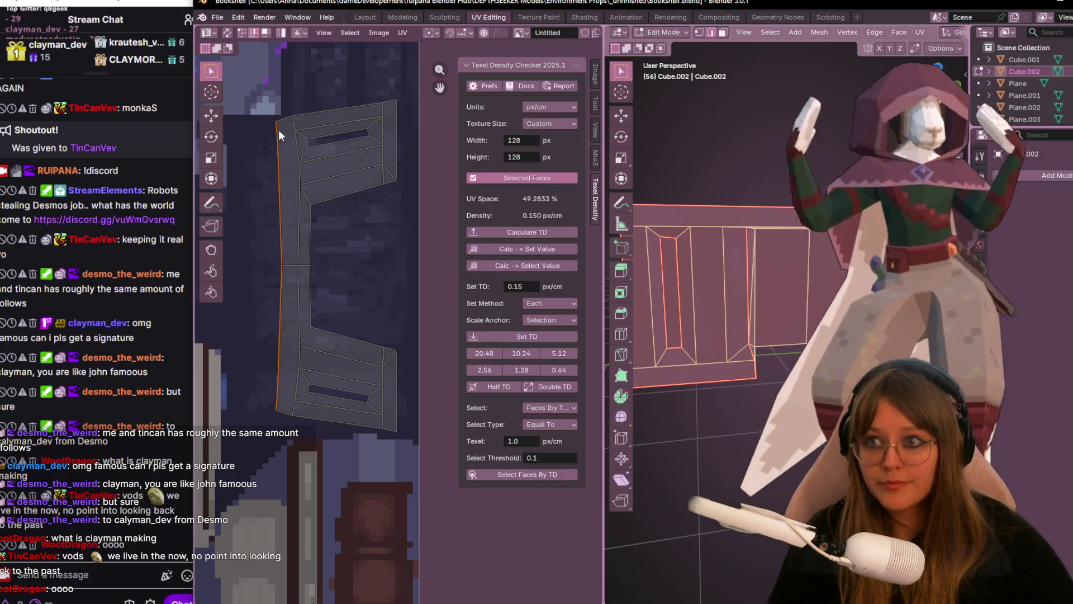
key("s")
key("x")
key("0")
key("Return")
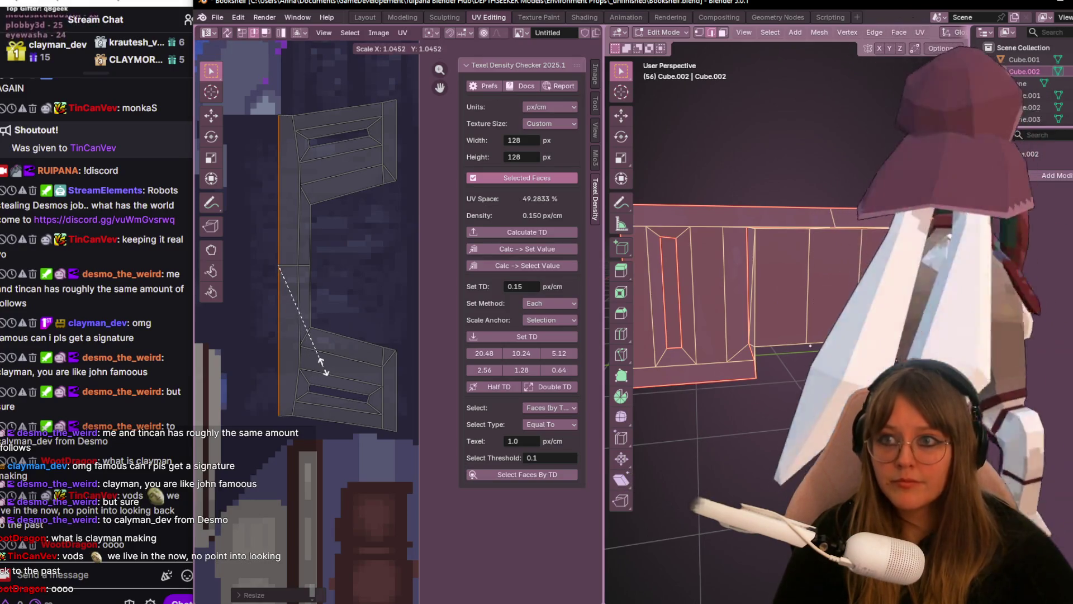
key("Escape")
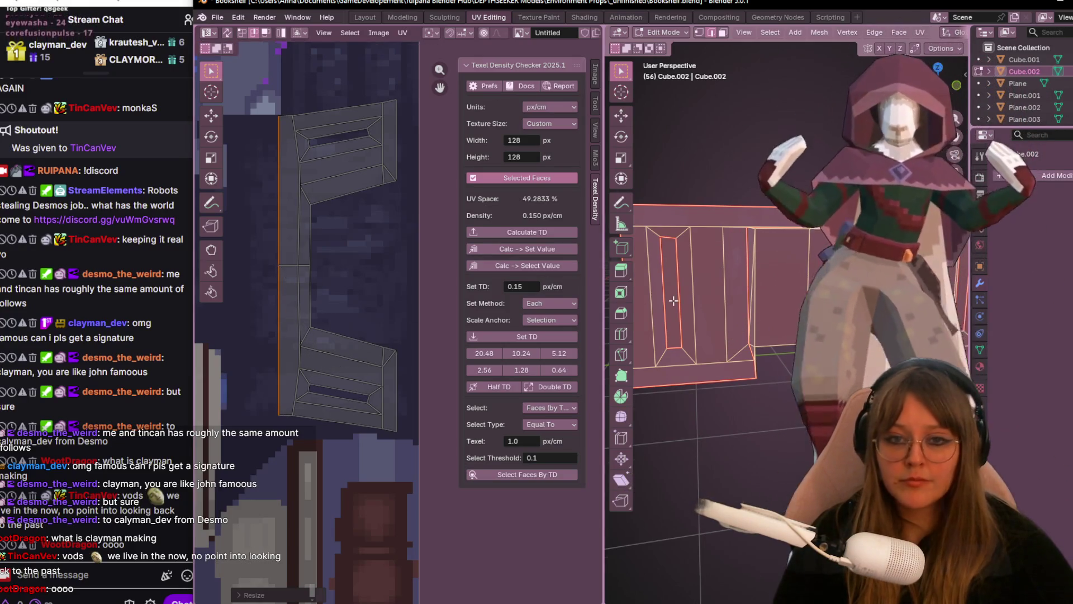
middle_click_drag(673, 299, 696, 276)
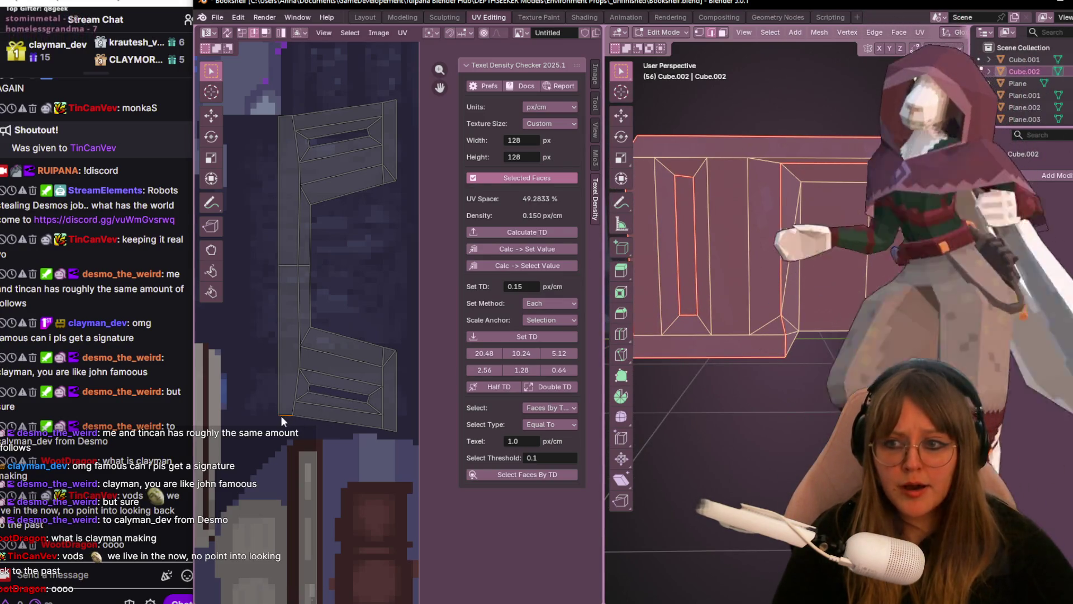
- Flatten the island's bottom edge, reselect it and open the Mio3 UV tools
left_click(281, 415)
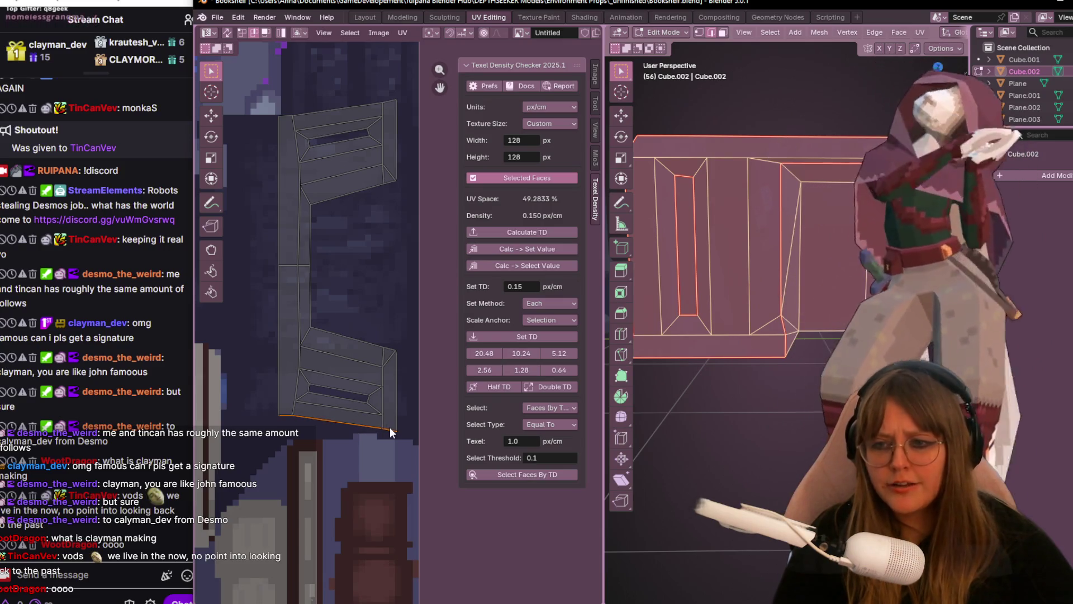
key("s")
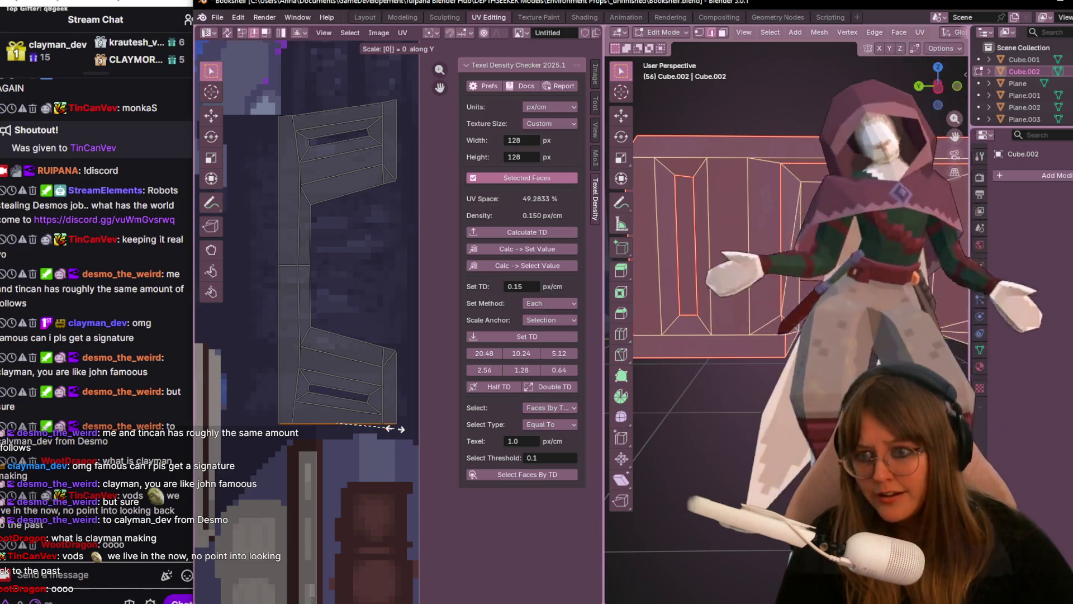
left_click(395, 433)
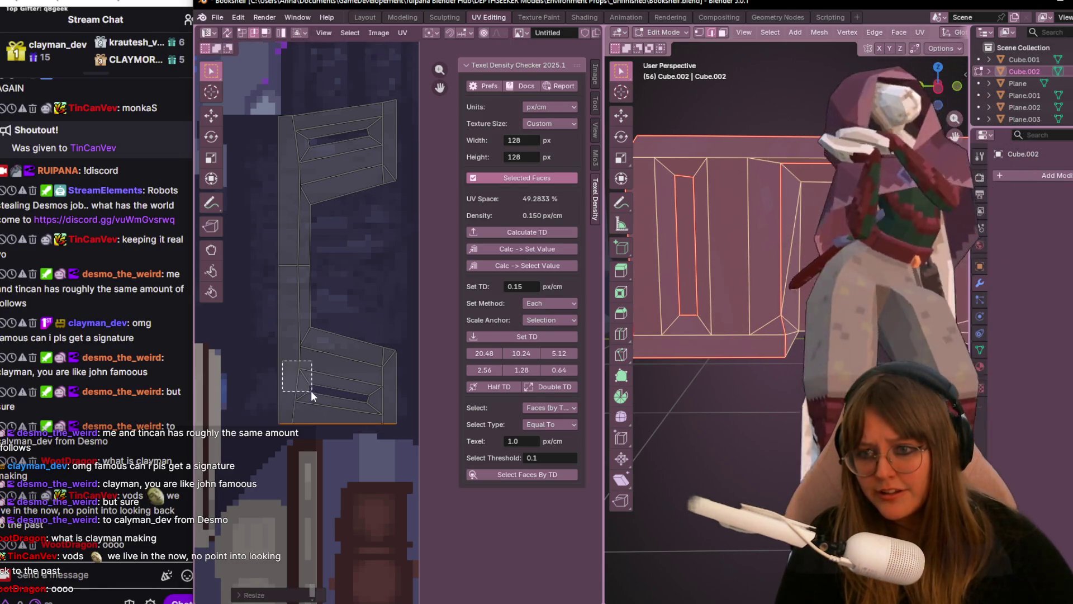
left_click_drag(311, 389, 395, 417)
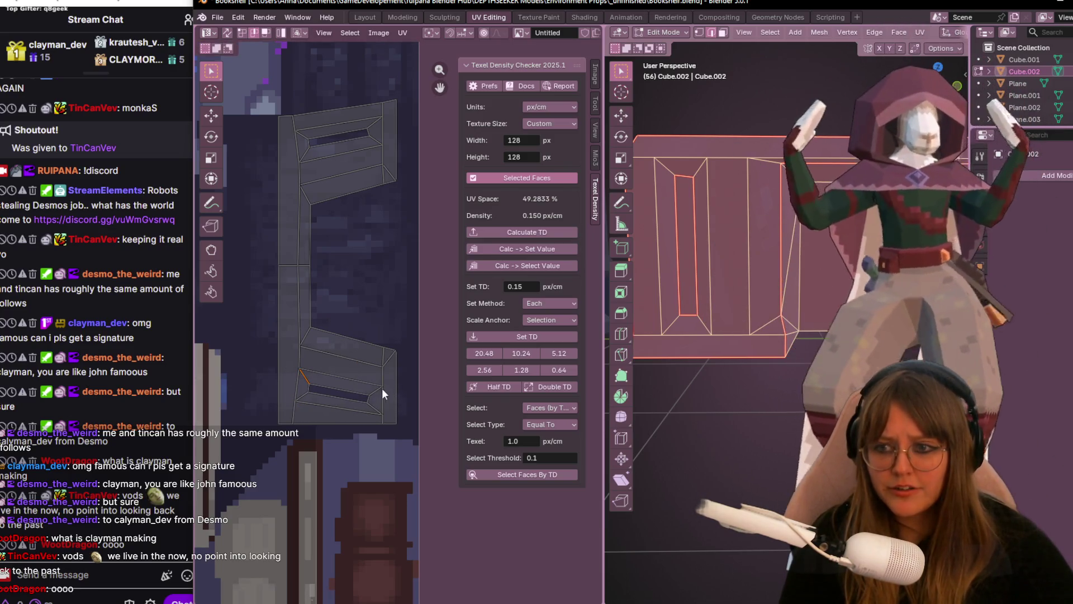
scroll(385, 381, "down", 2)
left_click(358, 379)
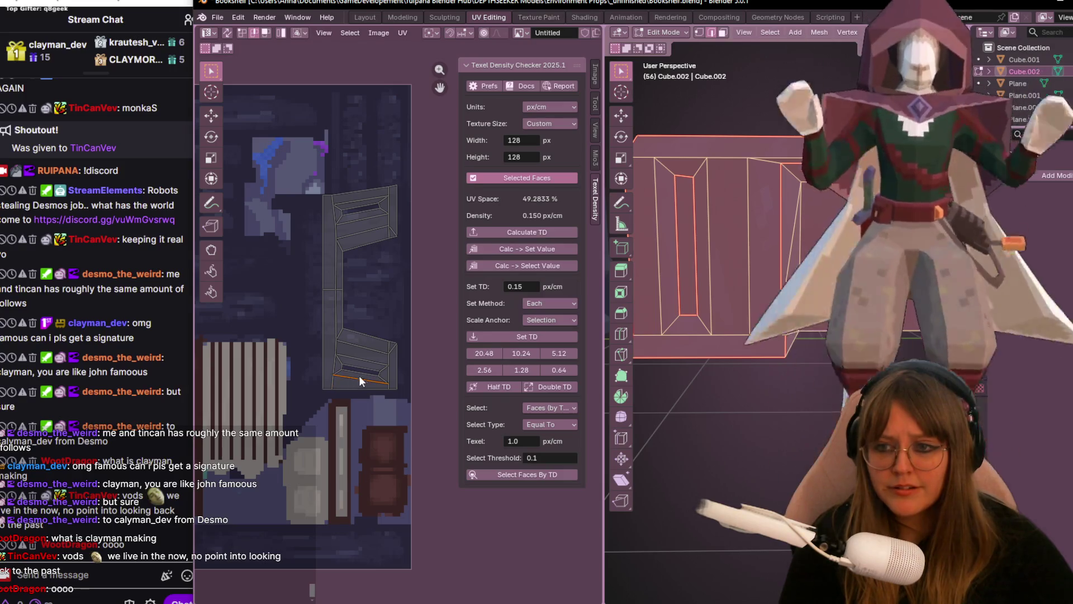
mouse_move(737, 352)
middle_mouse_down()
mouse_move(801, 419)
mouse_move(637, 369)
middle_mouse_up()
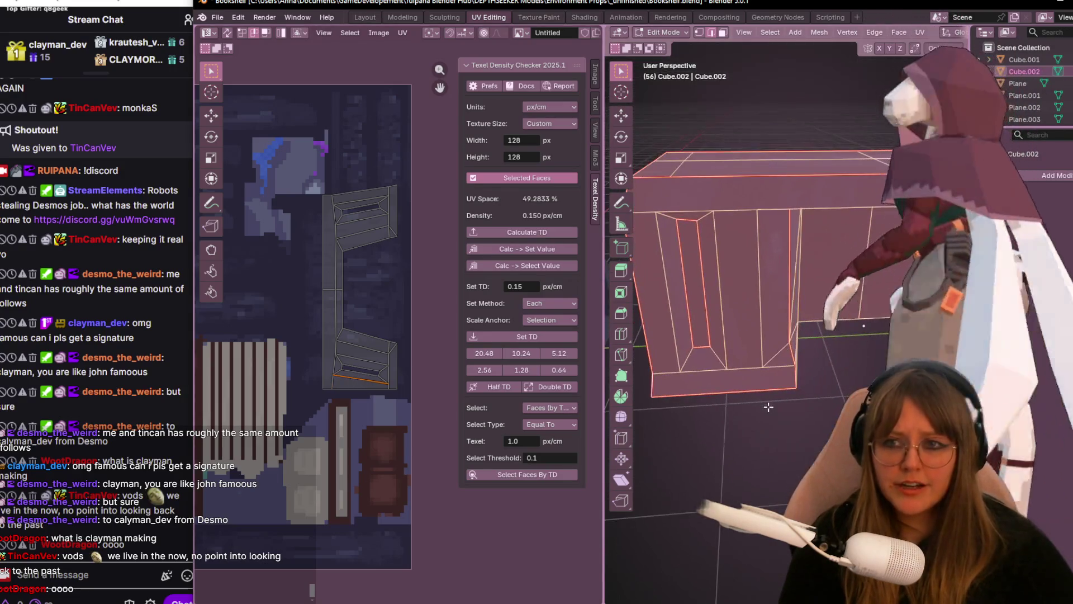
left_click(594, 154)
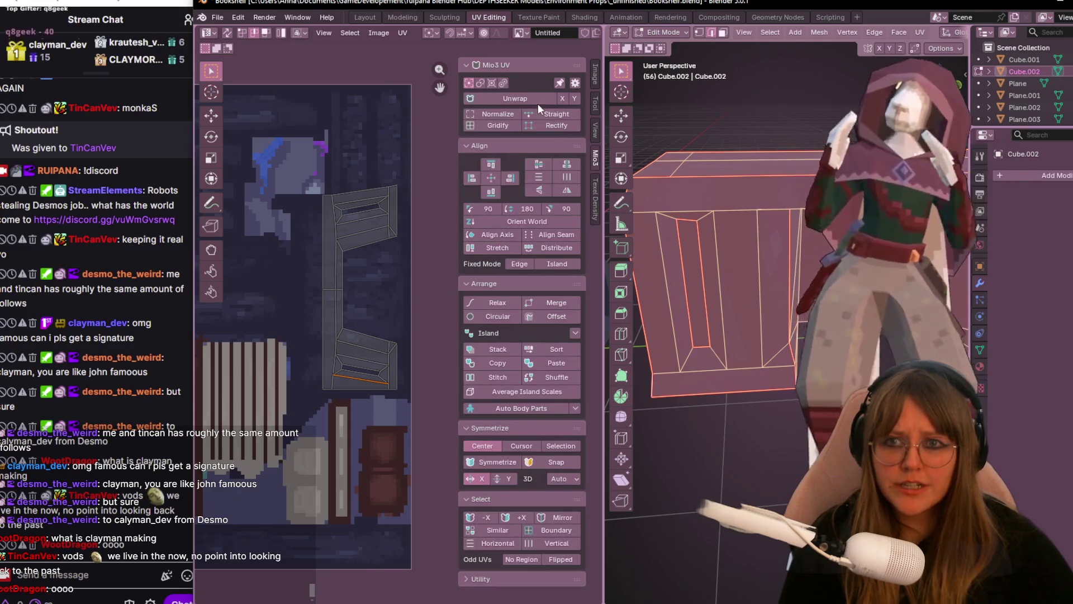
left_click(530, 110)
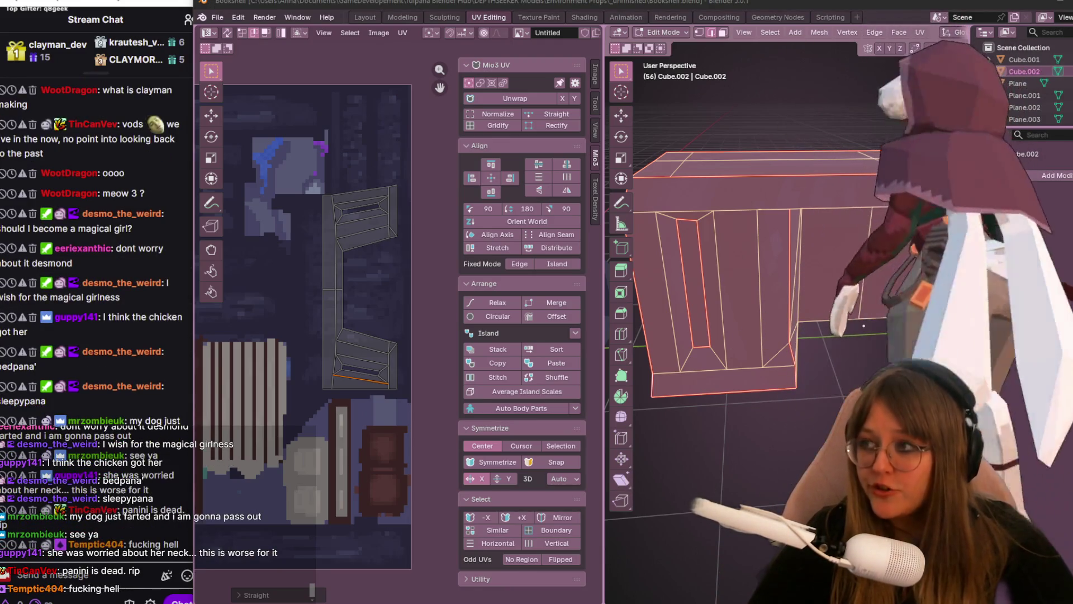
middle_click_drag(311, 451, 350, 462)
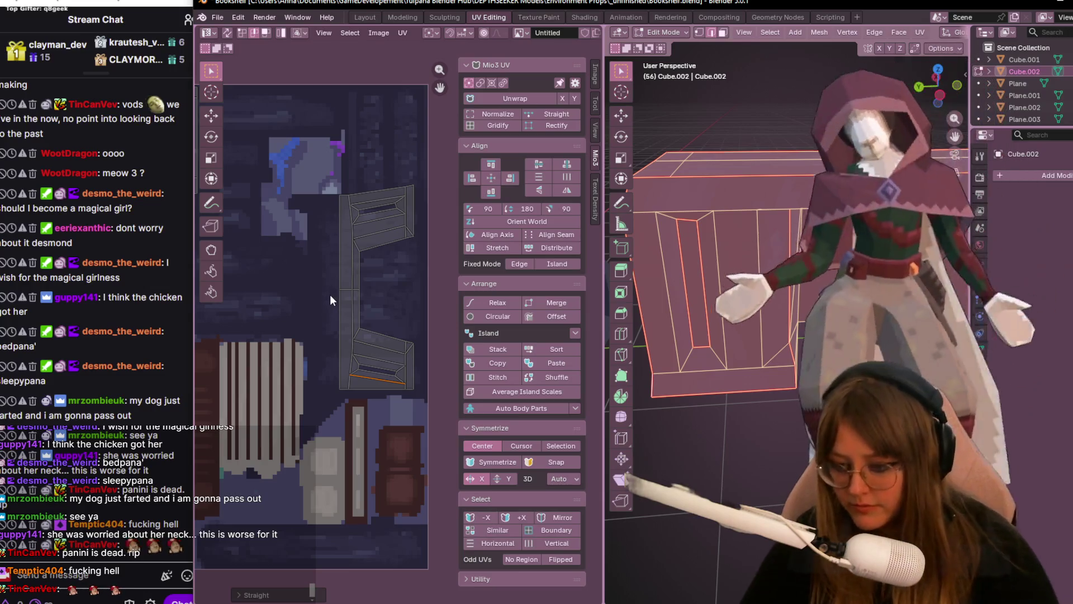
- Flatten the bottom edge and the lower slot edge horizontal with S Y 0
key("s")
key("y")
key("0")
key("Return")
scroll(374, 323, "up", 3)
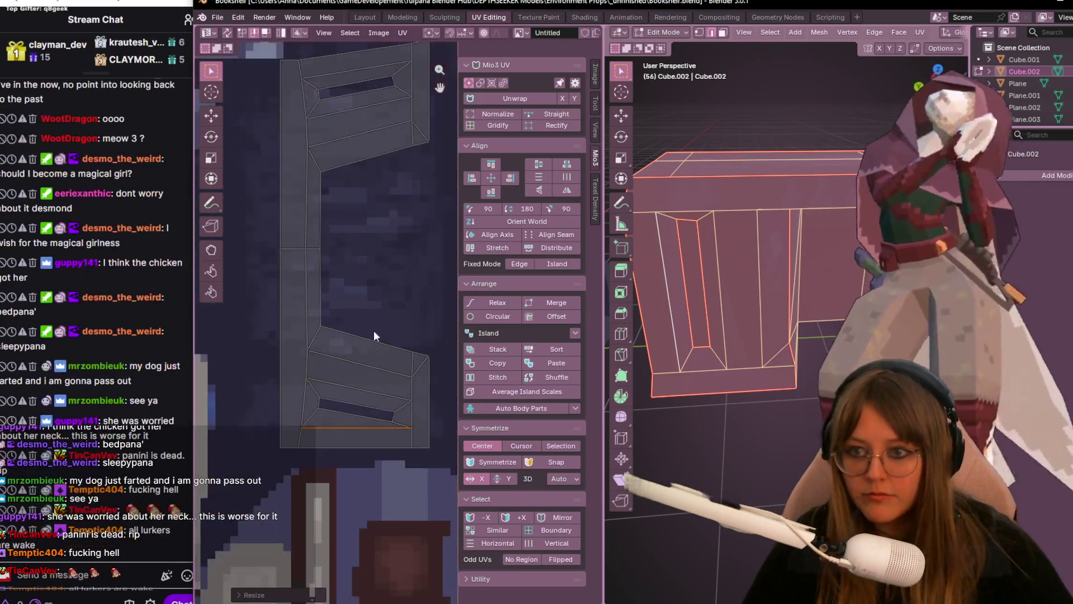
left_click(344, 411)
key("s")
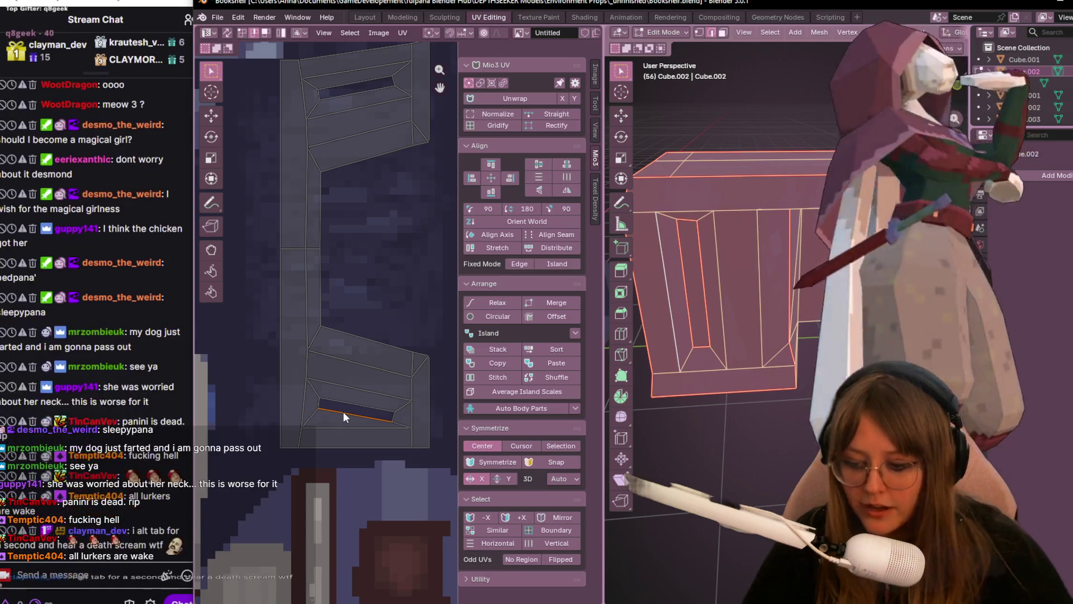
key("y")
key("0")
key("Return")
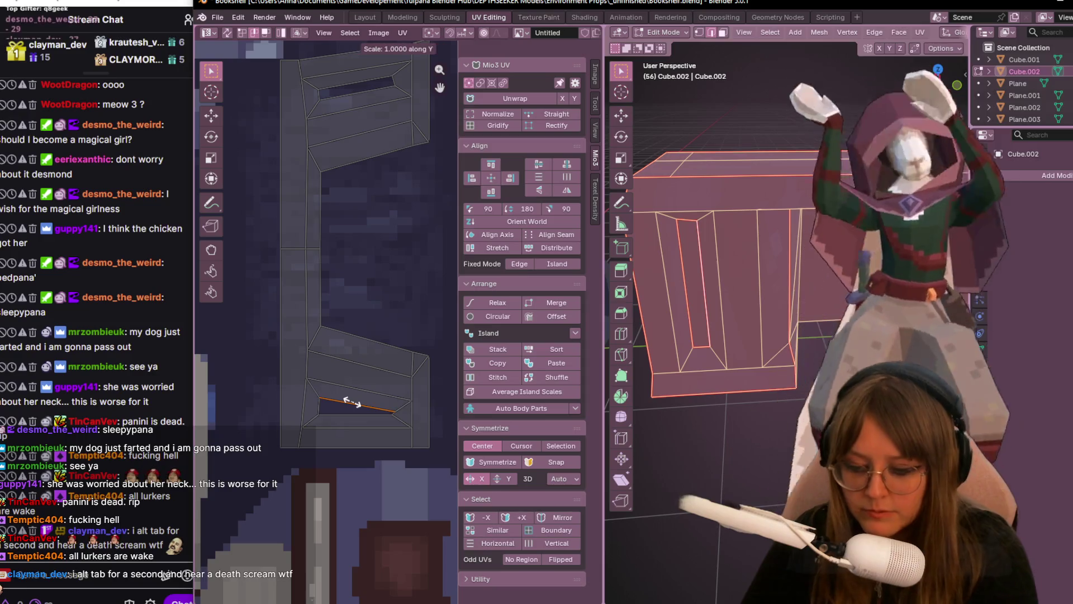
key("0")
key("Return")
- Flatten the slanted edge above the lower slot with S Y 0
left_click(375, 387)
key("s")
key("y")
key("0")
key("Return")
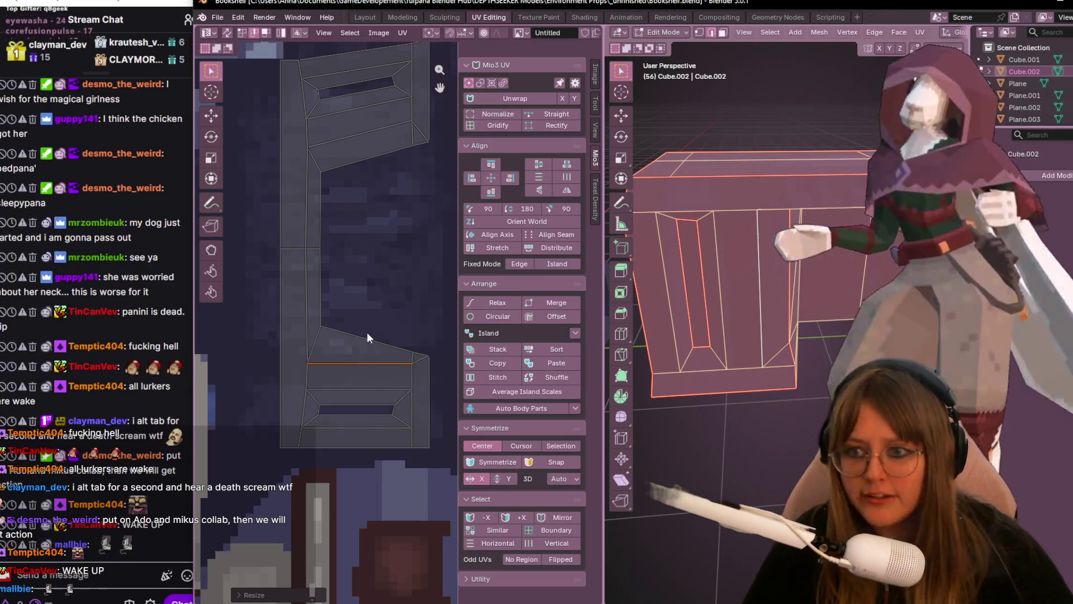
- Flatten the upper part's three slanted edges below the slot horizontal with S Y 0
left_click(366, 332)
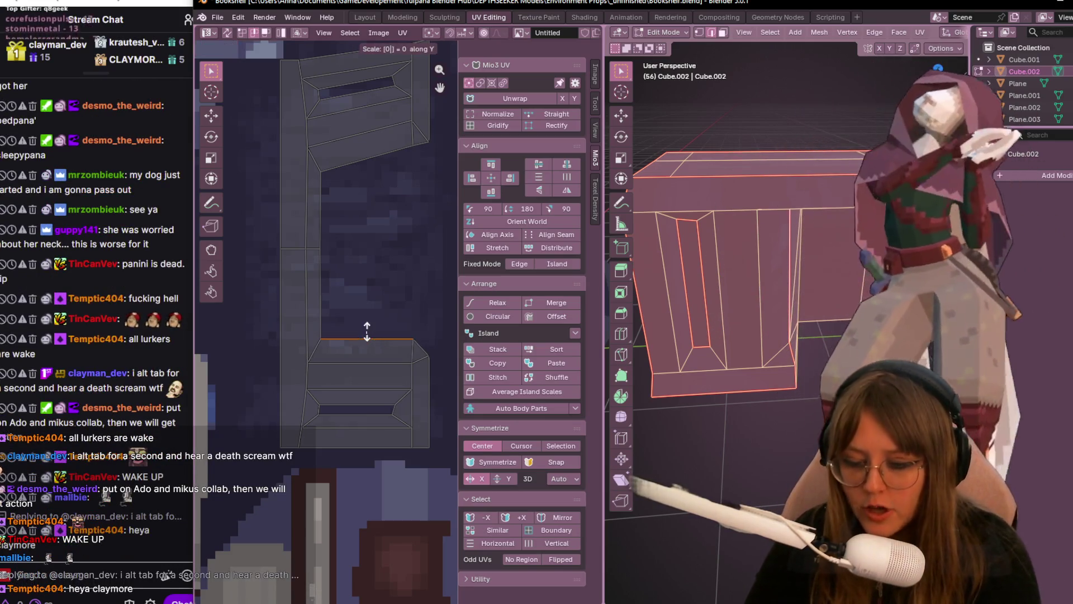
middle_click_drag(364, 304, 338, 274)
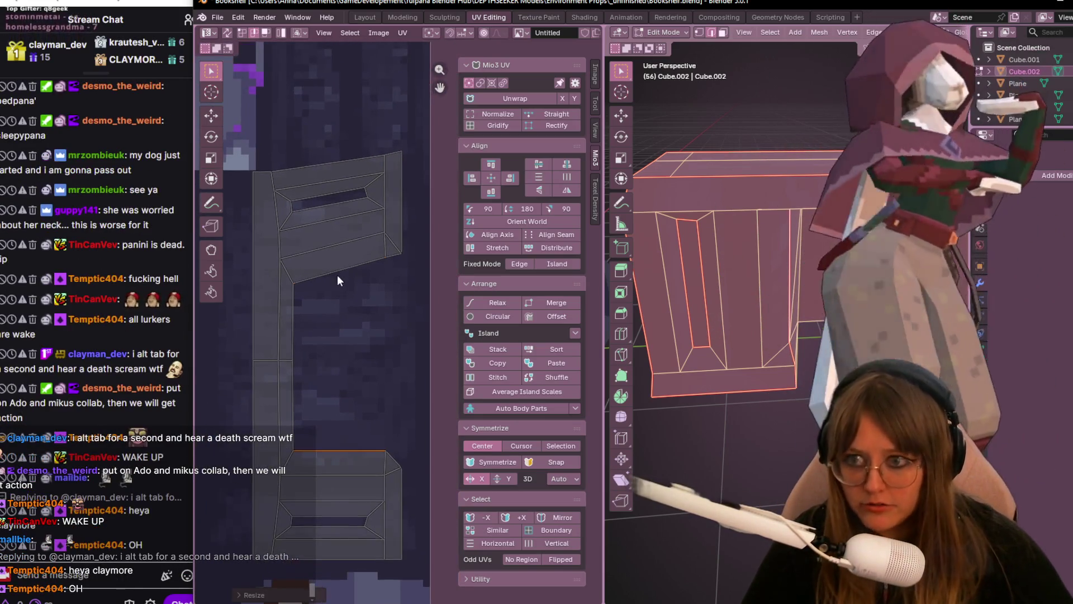
left_click(338, 280)
key("s")
key("y")
key("0")
key("Return")
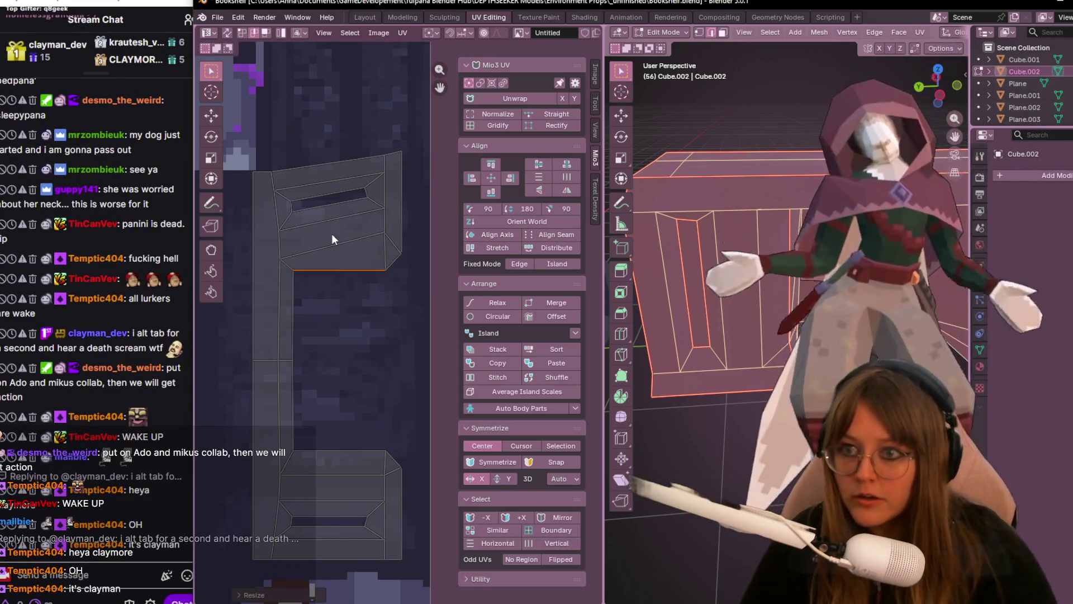
left_click(345, 250)
key("s")
key("y")
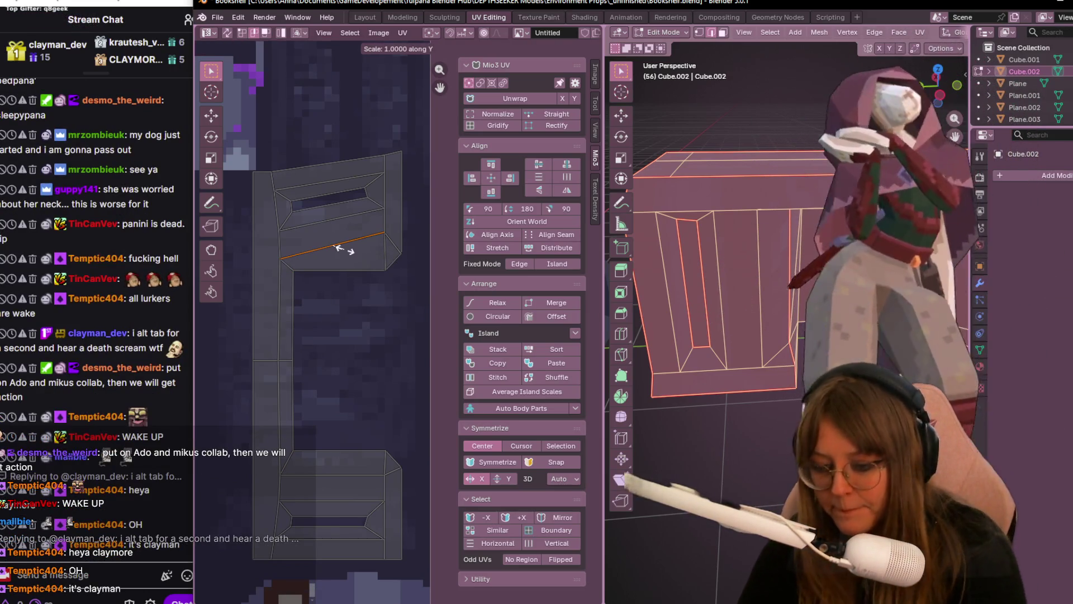
key("0")
key("Return")
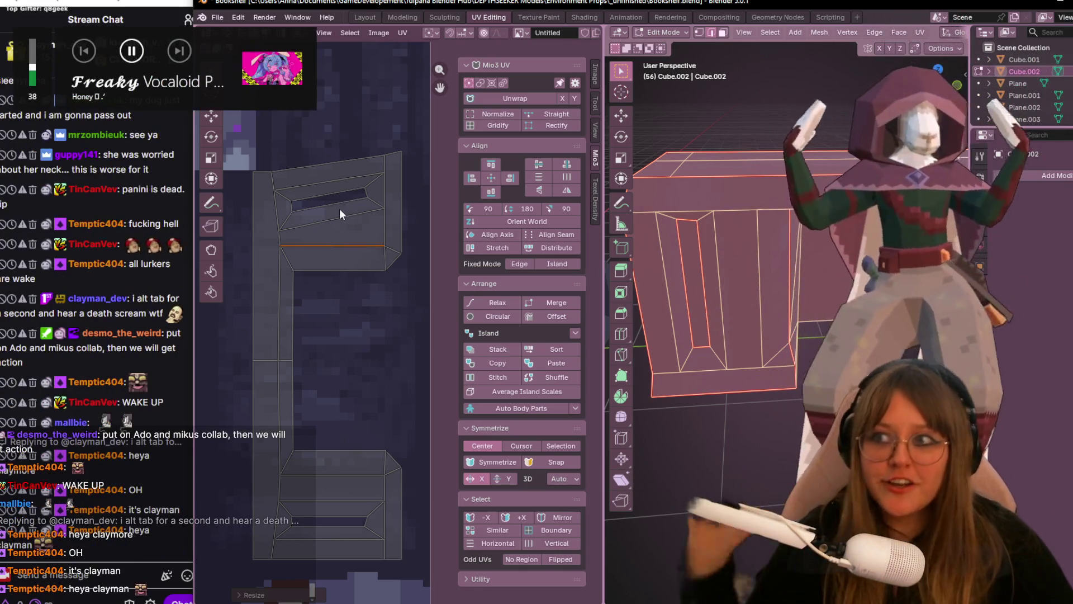
left_click(338, 219)
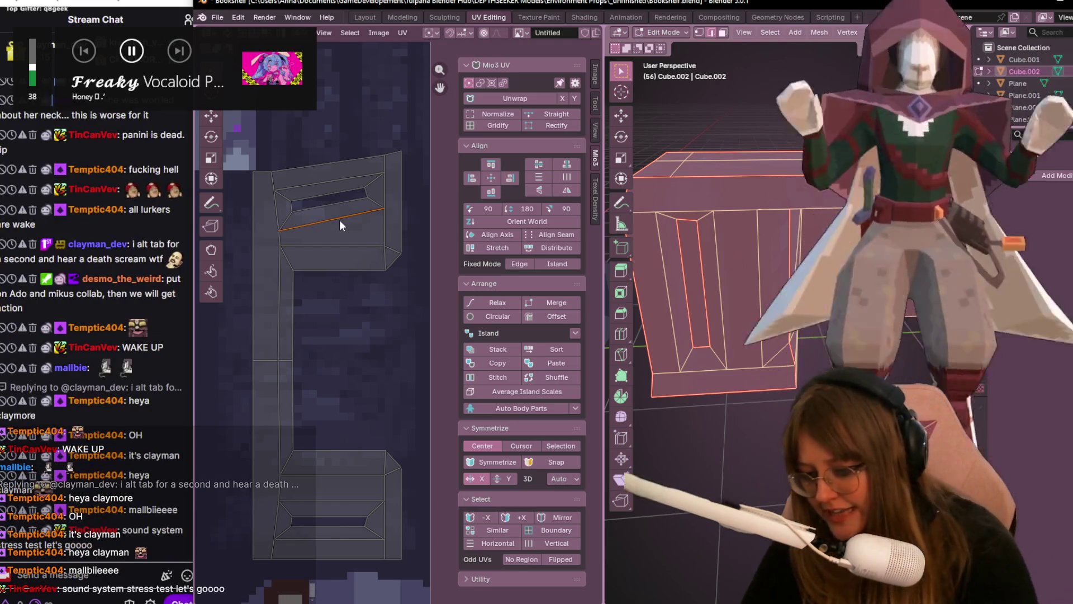
key("s")
key("y")
key("0")
key("Return")
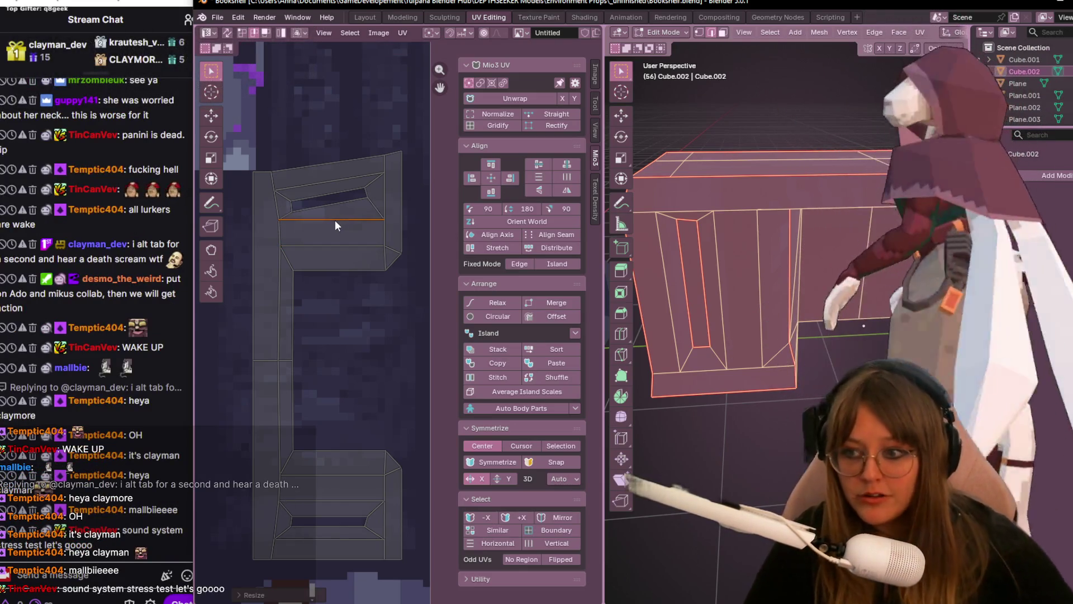
- Flatten the upper slot's inner bottom and top edges, then select the outer top edge
left_click(322, 203)
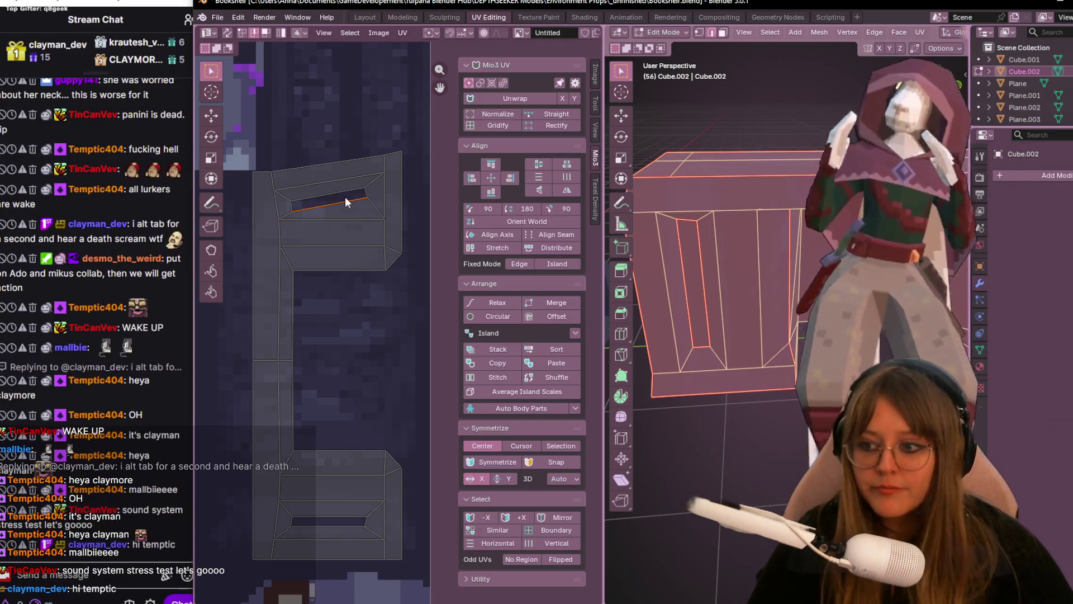
key("s")
key("y")
key("0")
key("Return")
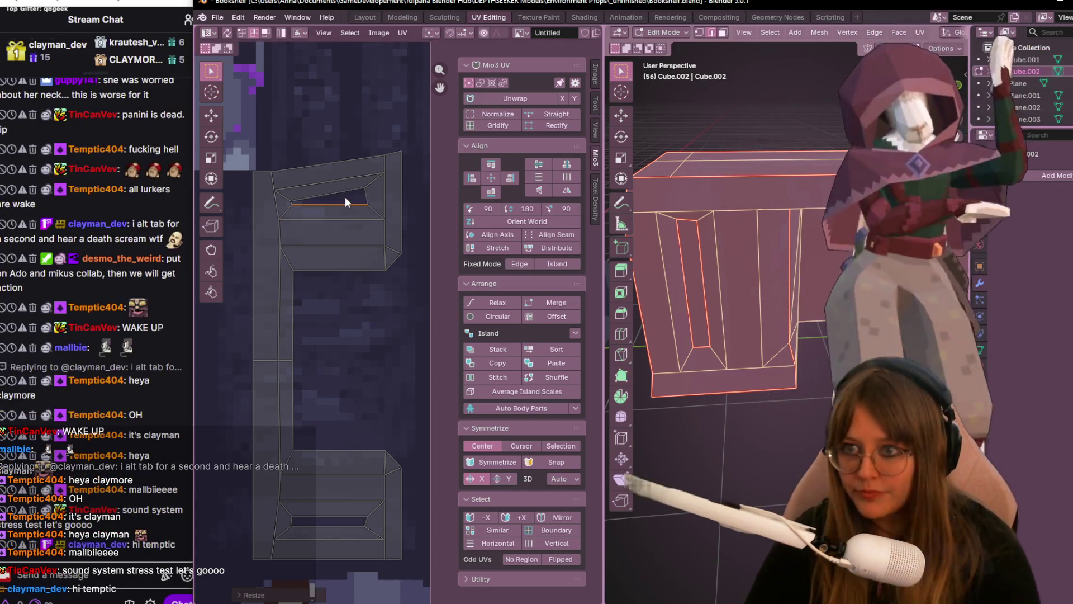
left_click(329, 194)
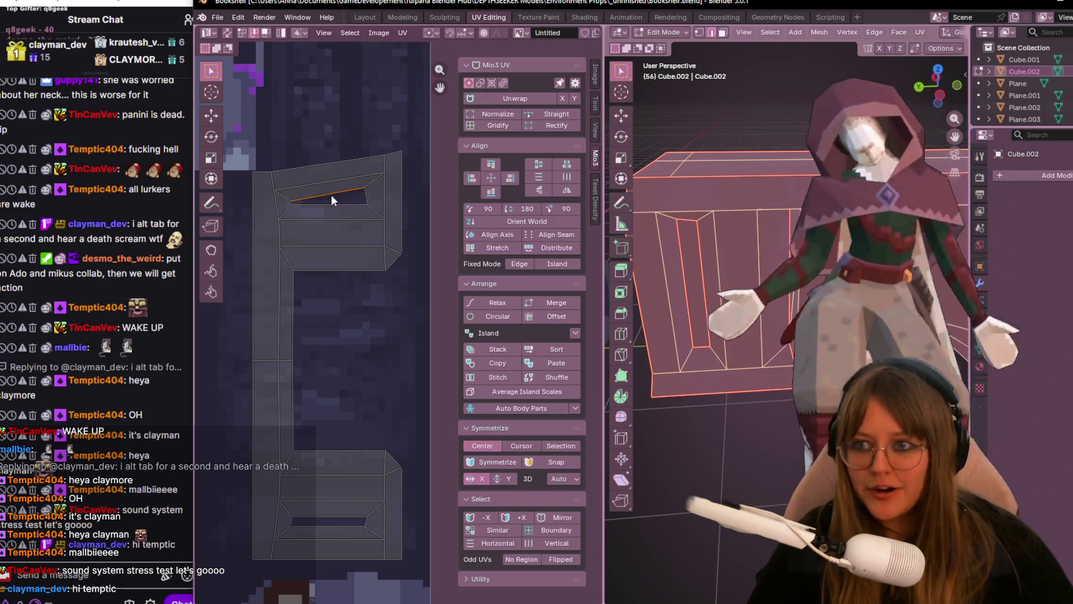
key("s")
key("y")
key("0")
key("Return")
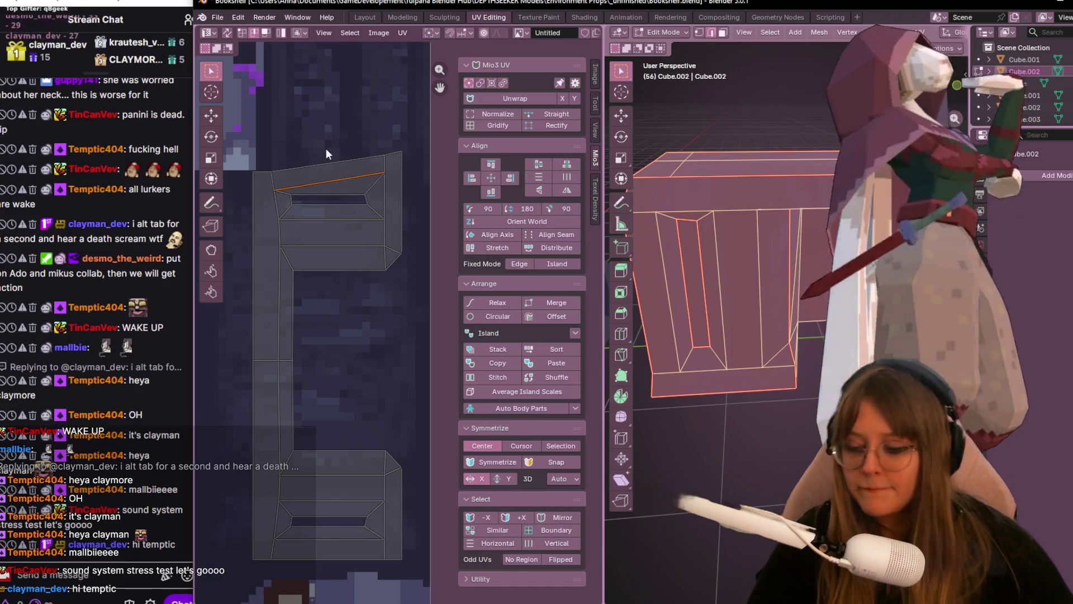
left_click(326, 150)
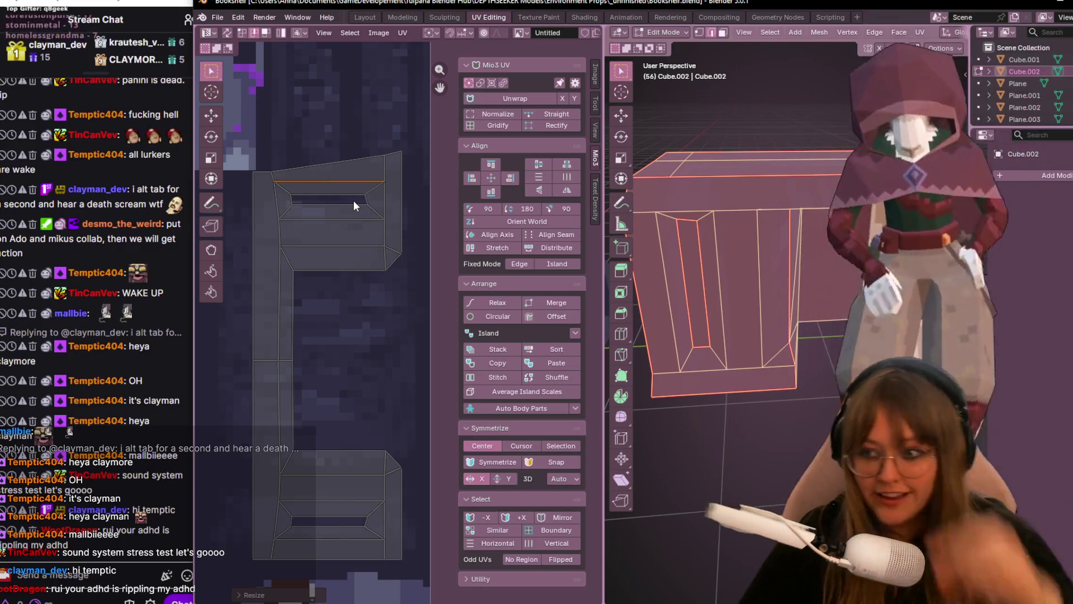
- Flatten the island's long top edge horizontal with S Y 0
left_click(351, 158)
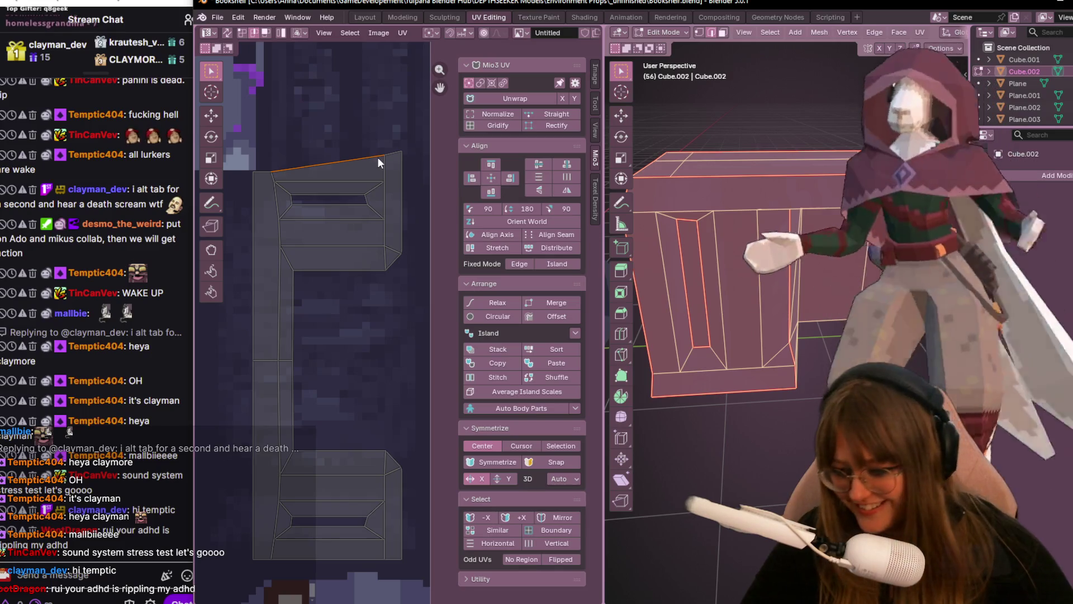
key("s")
key("y")
key("0")
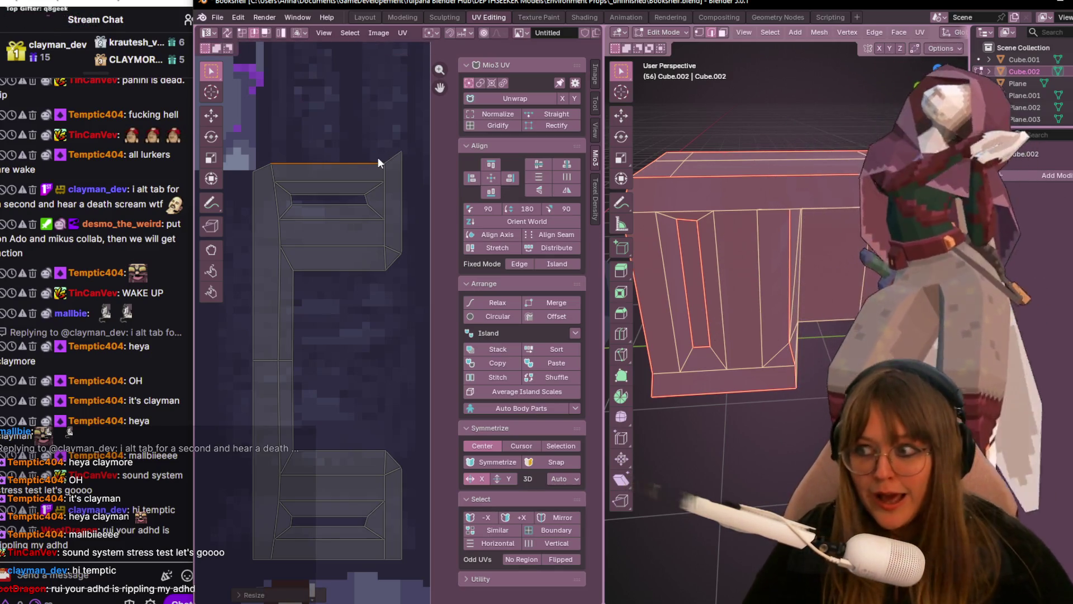
left_click(398, 158)
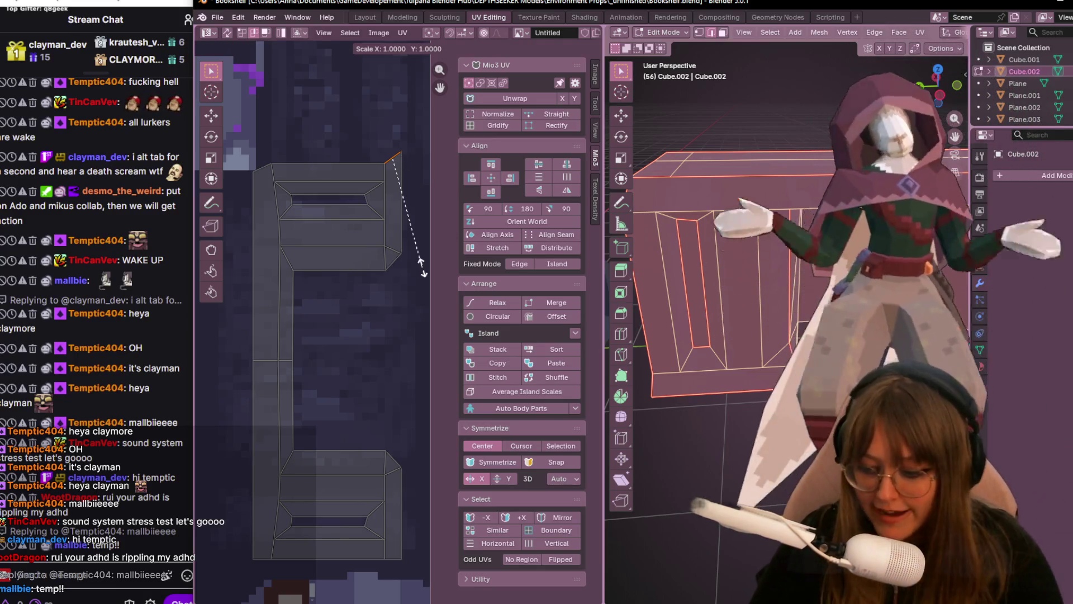
key("Escape")
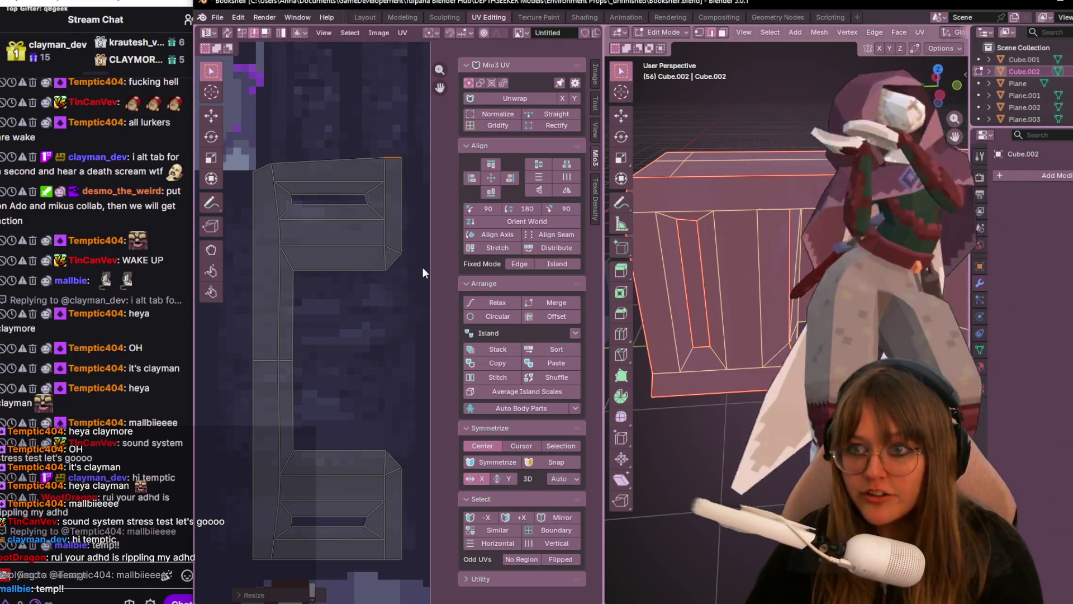
scroll(405, 199, "up", 1)
scroll(407, 328, "down", 2)
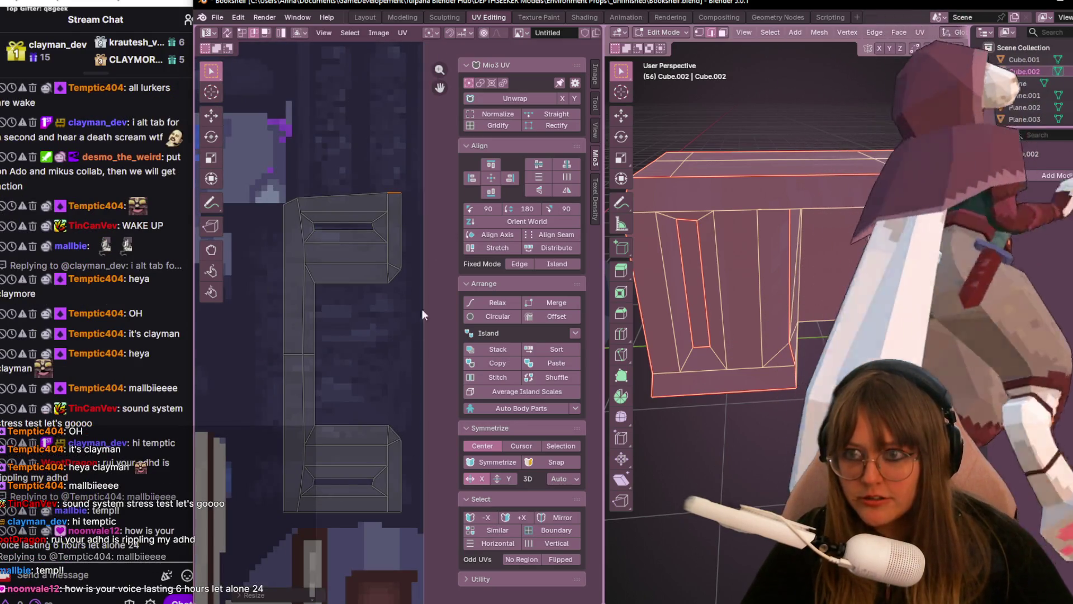
- Nudge the short top-right corner edge down slightly into line
key("g")
left_click(397, 157)
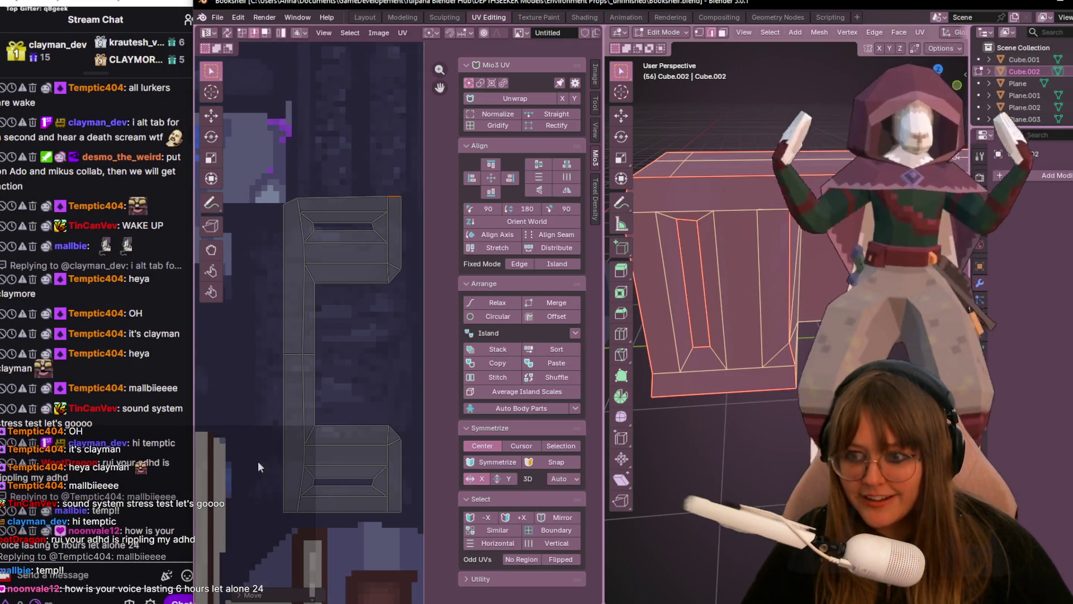
middle_click_drag(684, 323, 831, 291)
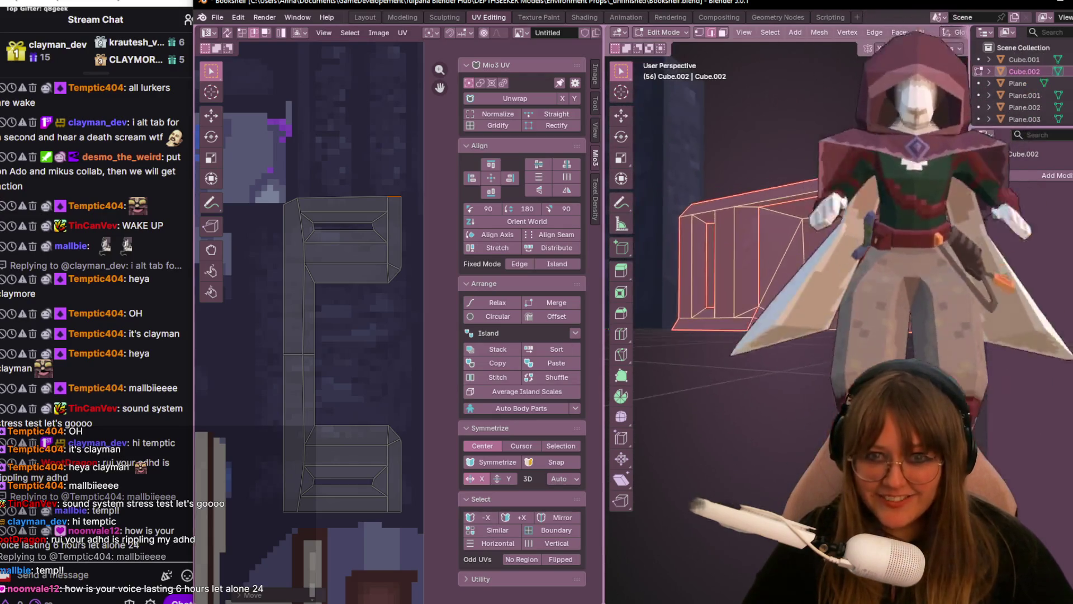
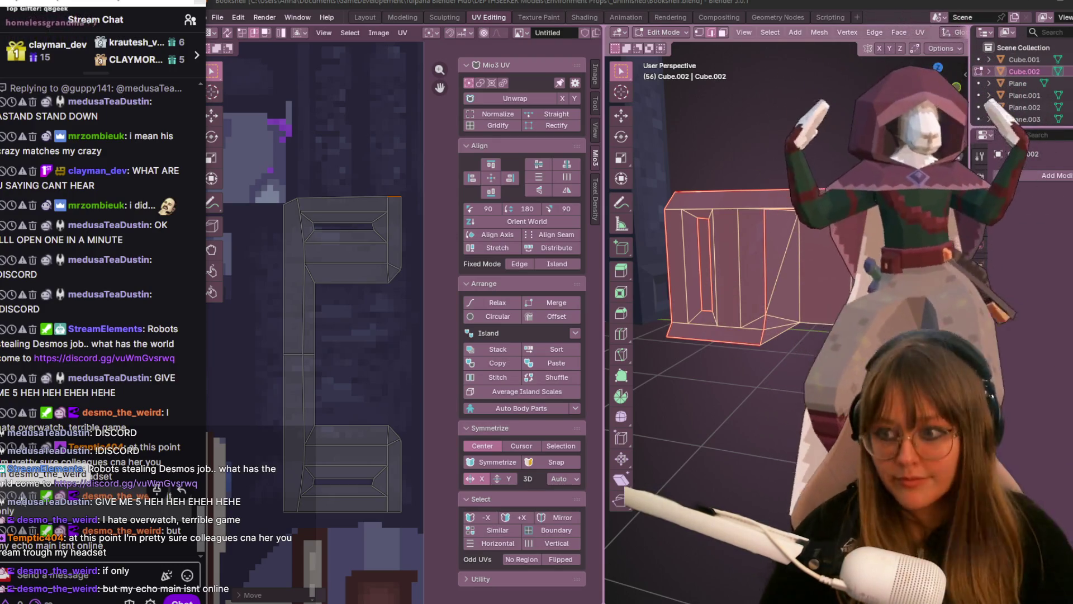
- Select the lower frame UV island beneath the texture, dropping the small top piece from the selection
middle_click_drag(316, 348, 340, 254)
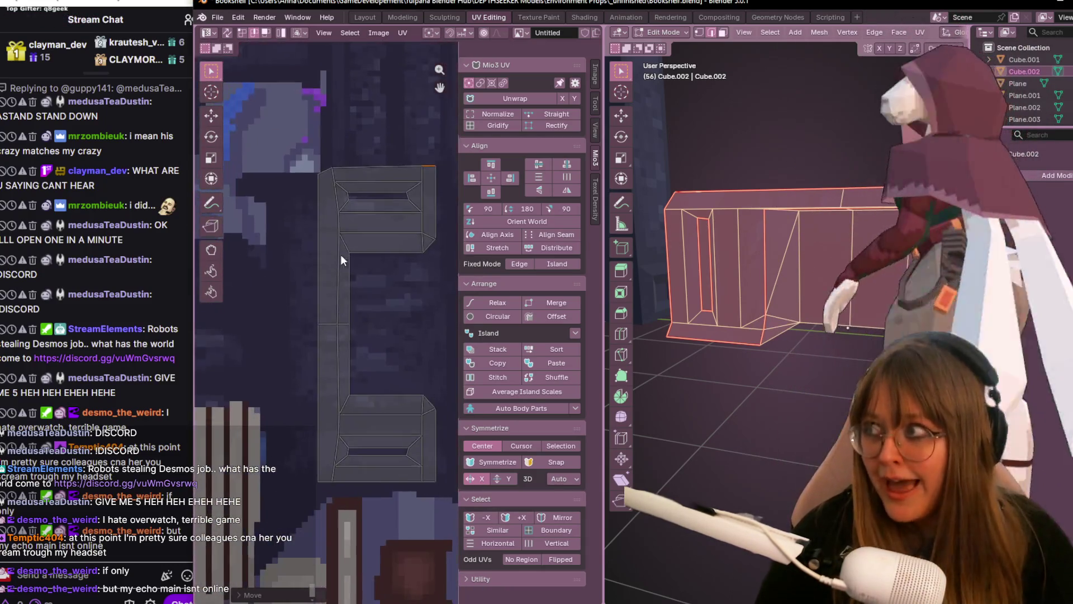
scroll(340, 203, "down", 2)
middle_click_drag(339, 202, 362, 266)
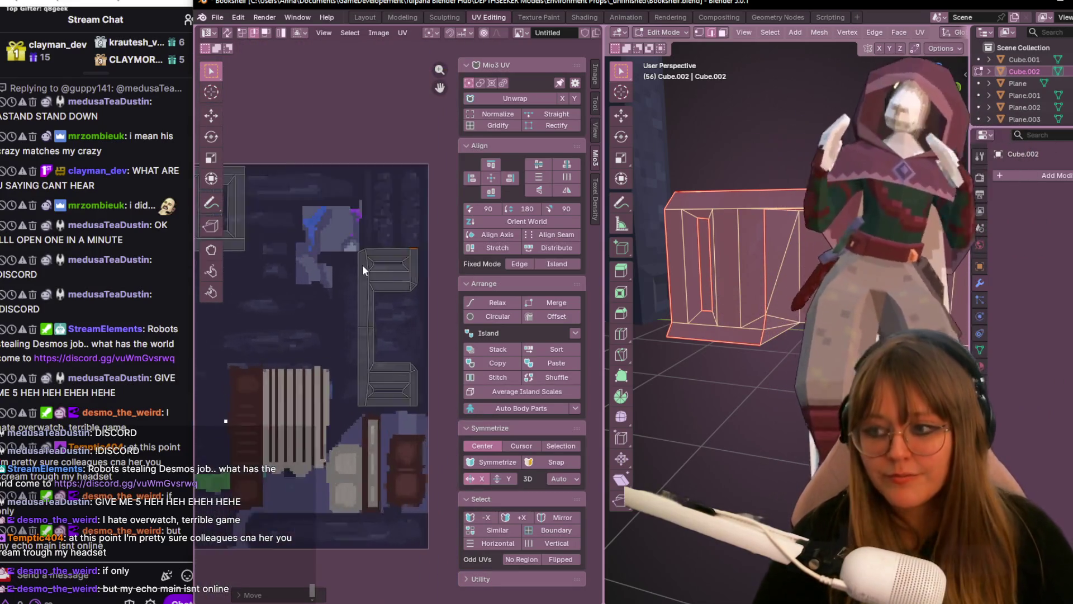
scroll(363, 260, "down", 2)
scroll(364, 260, "down", 3)
scroll(357, 355, "up", 2)
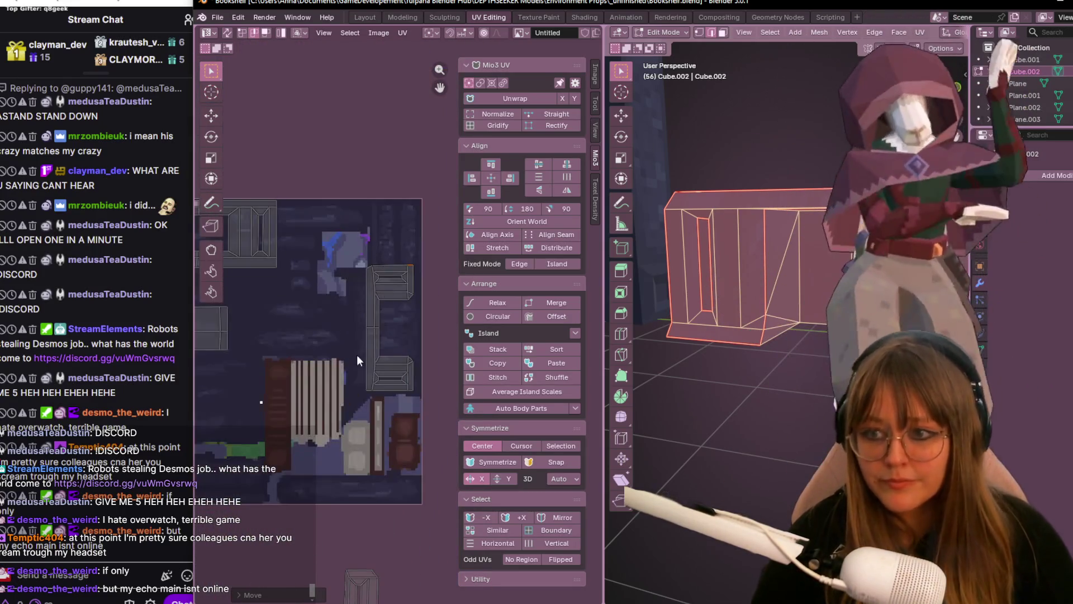
scroll(335, 453, "up", 1)
left_click(395, 484)
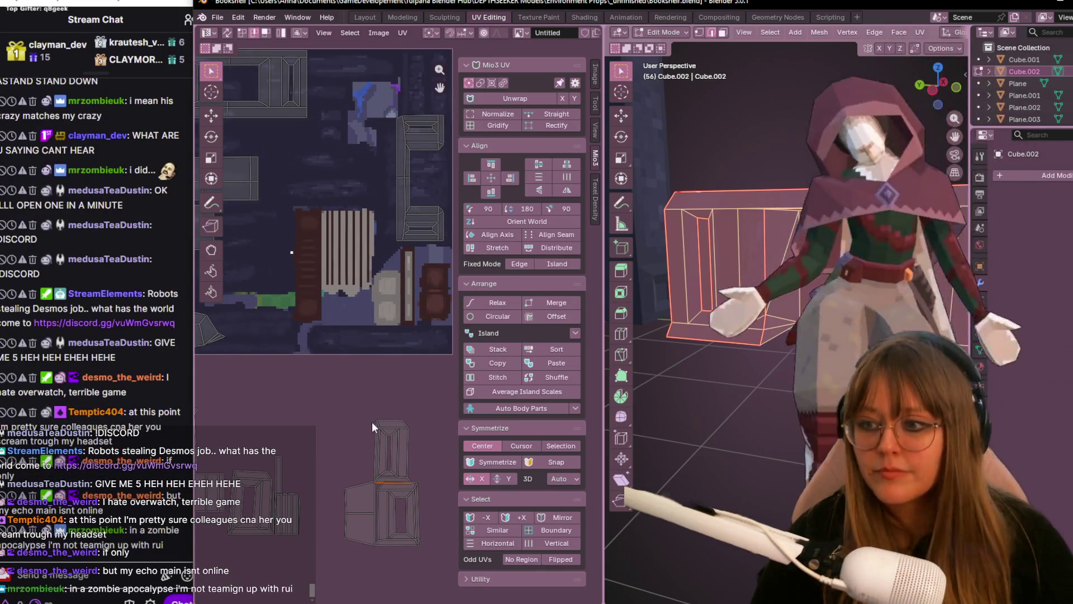
middle_click_drag(383, 371, 408, 395)
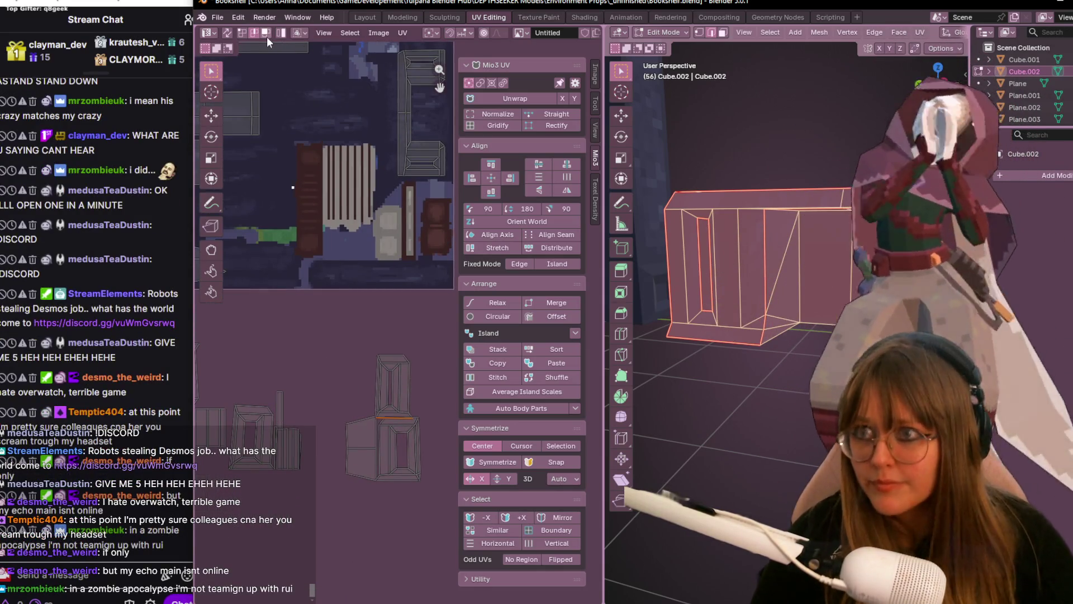
left_click(400, 357)
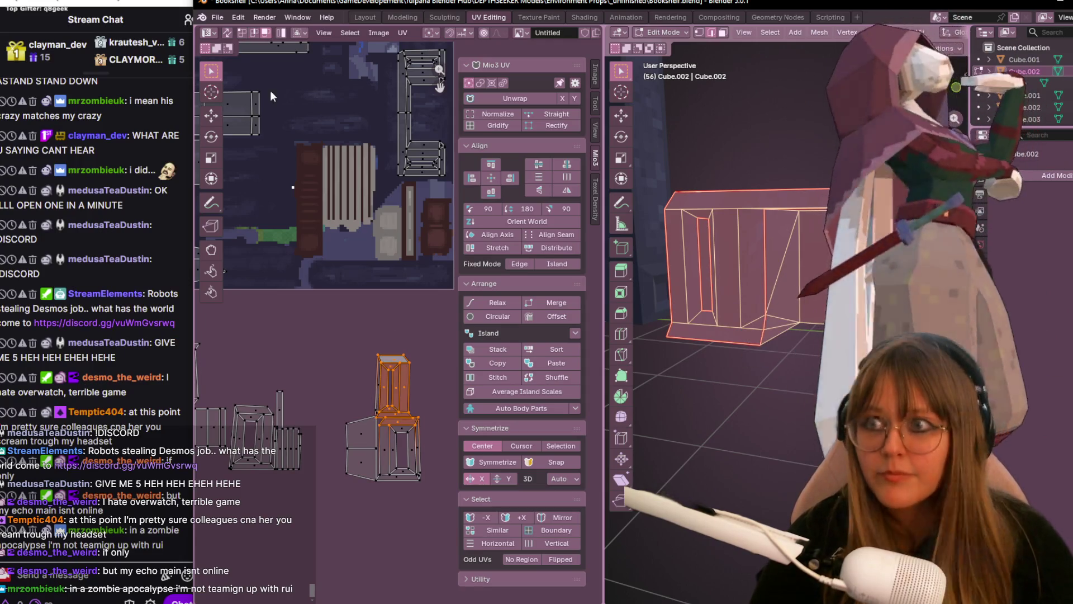
left_click(415, 484)
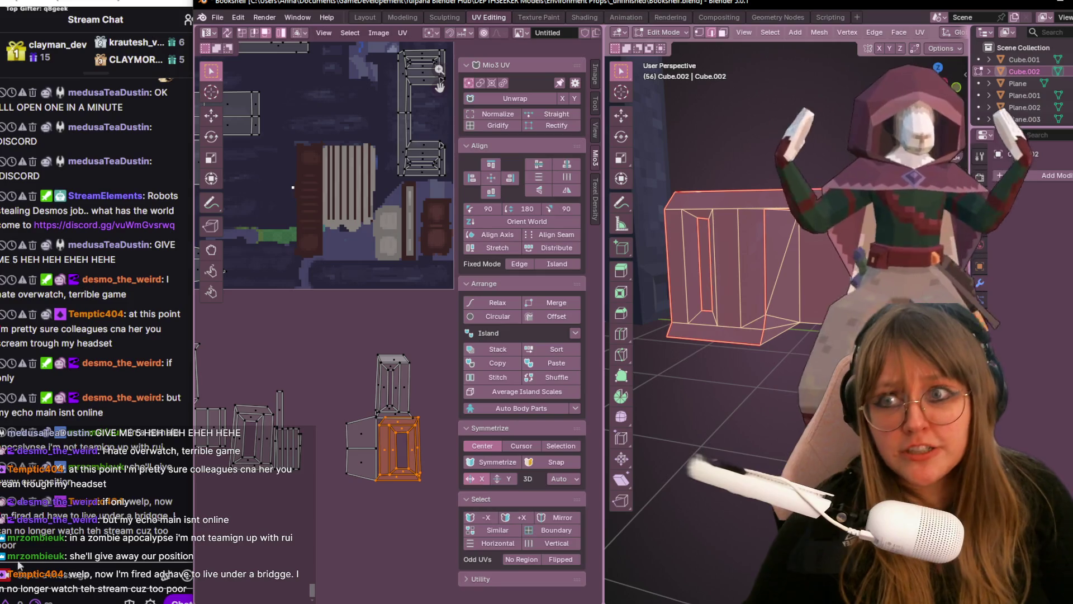
- Grab the frame island with G and move it up onto the texture, confirming a first position
middle_click_drag(407, 444, 435, 513)
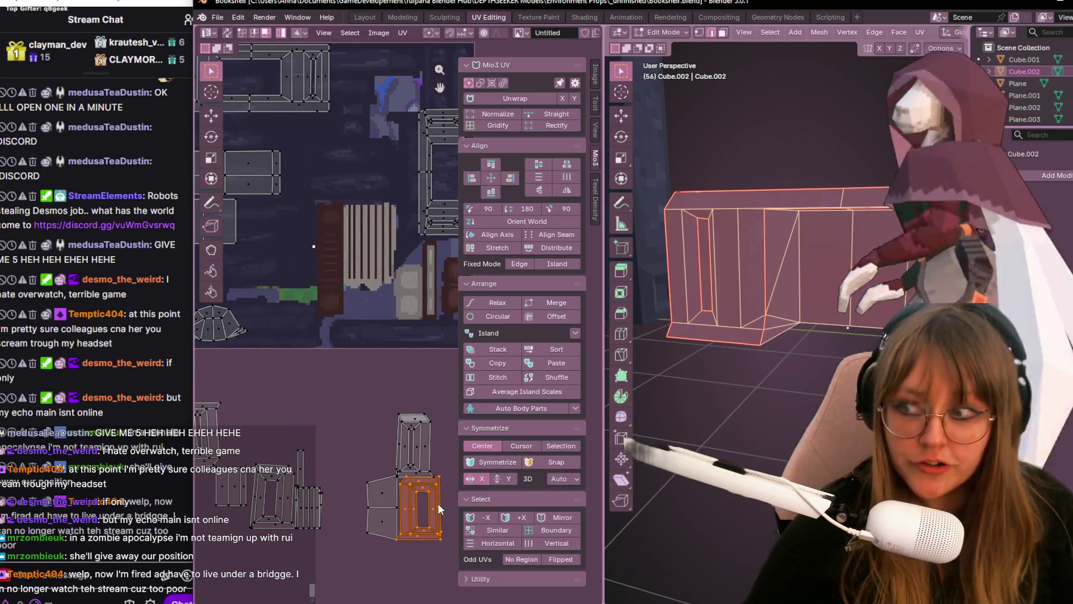
key("g")
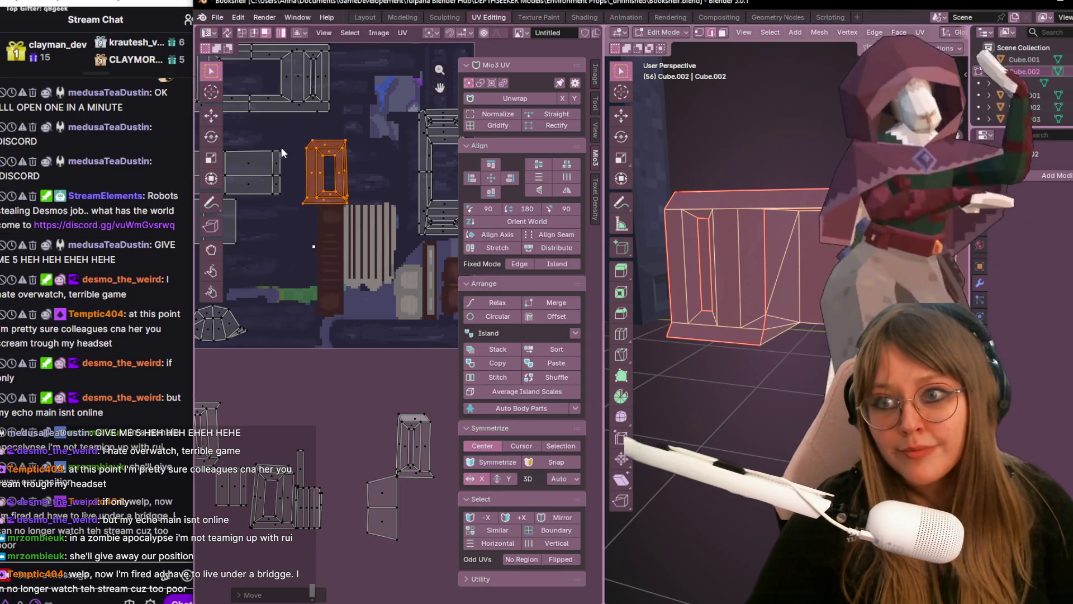
scroll(279, 208, "up", 1)
middle_click_drag(279, 208, 383, 186)
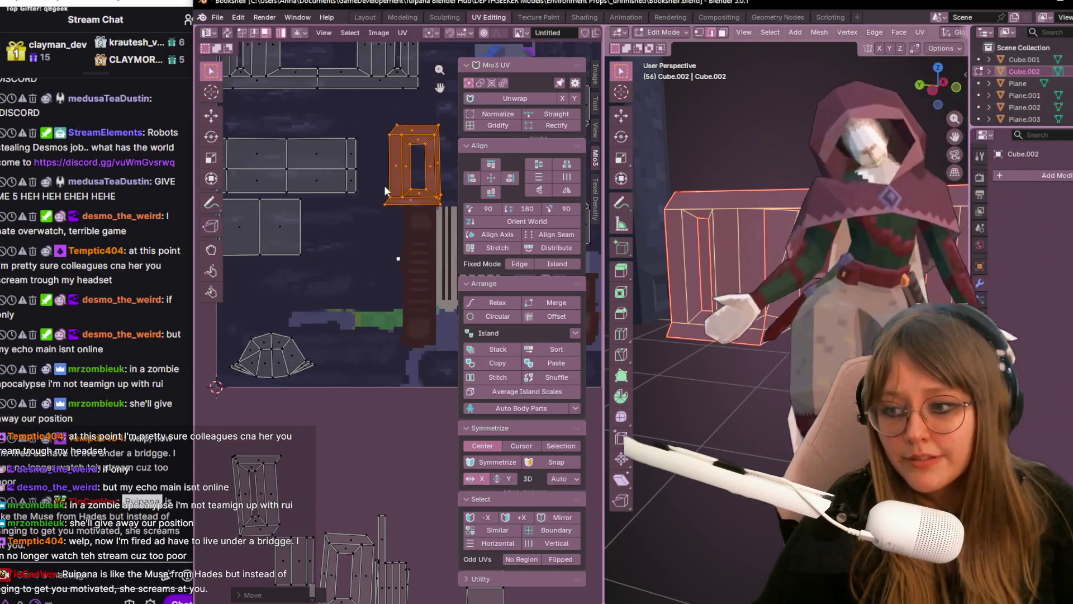
key("g")
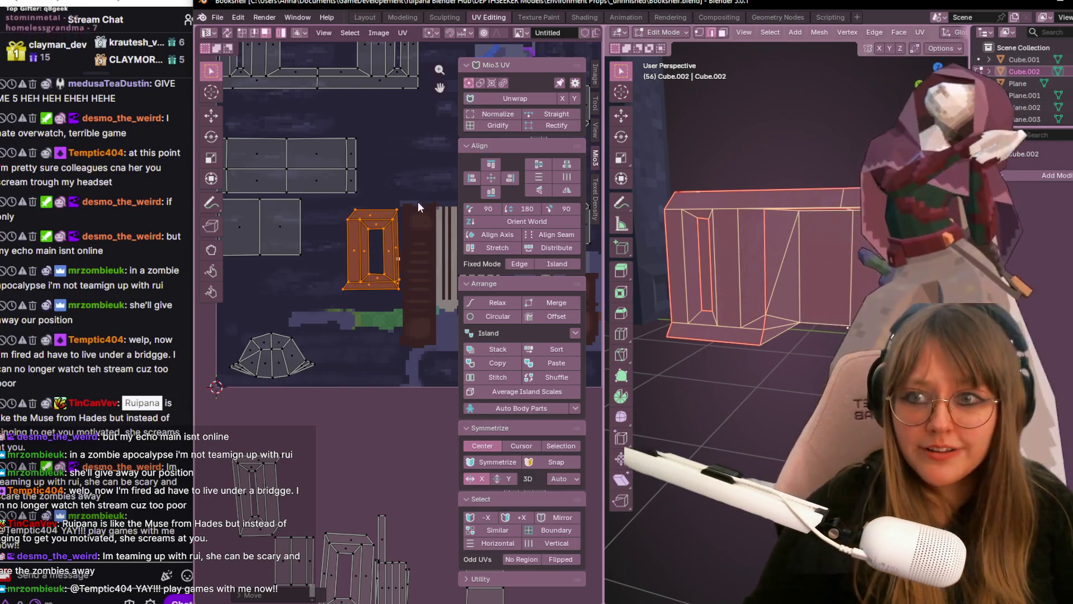
scroll(419, 205, "up", 1)
key("g")
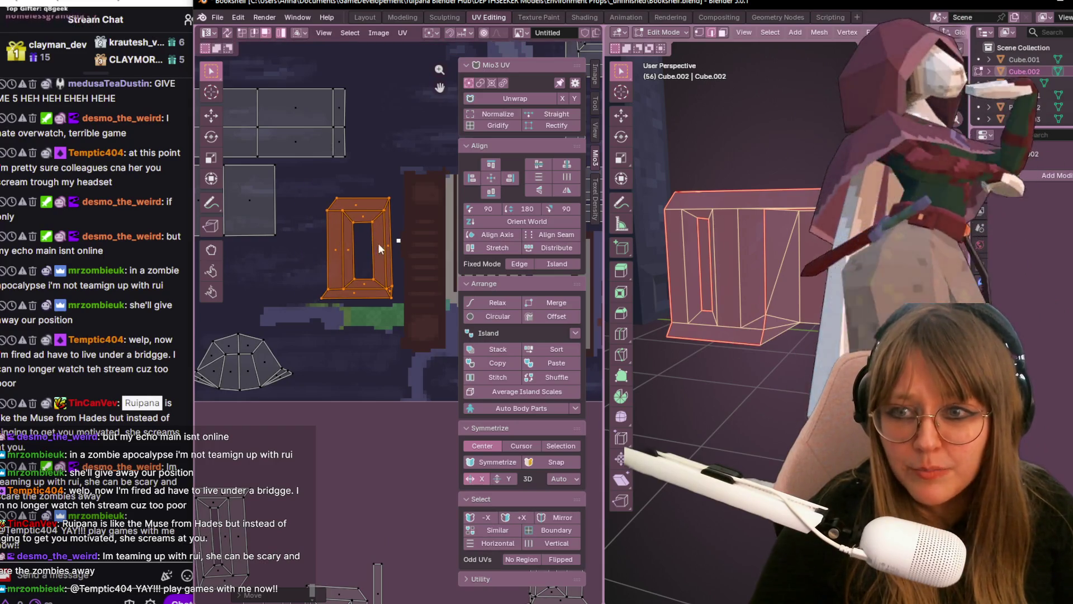
mouse_move(299, 394)
middle_mouse_down()
mouse_move(311, 298)
mouse_move(300, 339)
middle_mouse_up()
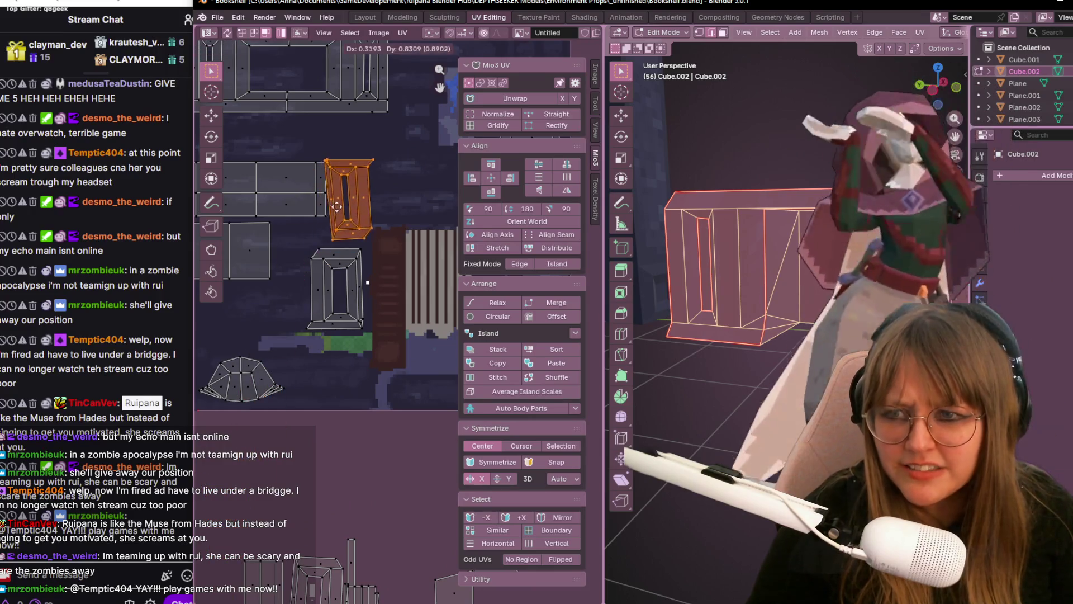
left_click(339, 210)
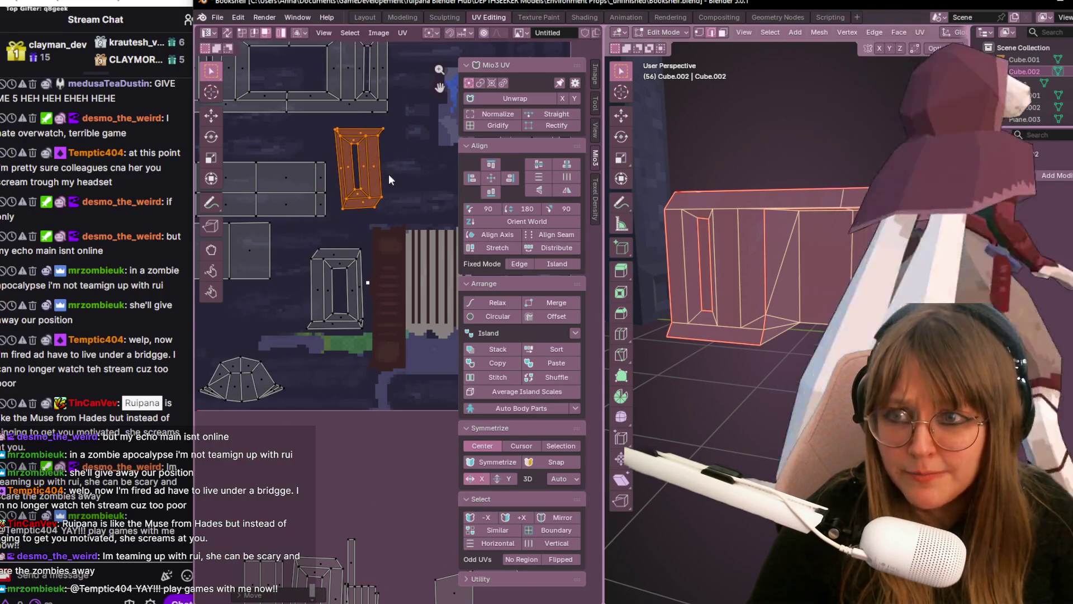
- Nudge the frame island once more and confirm its final placement on the texture
middle_click_drag(388, 178, 384, 107)
key("g")
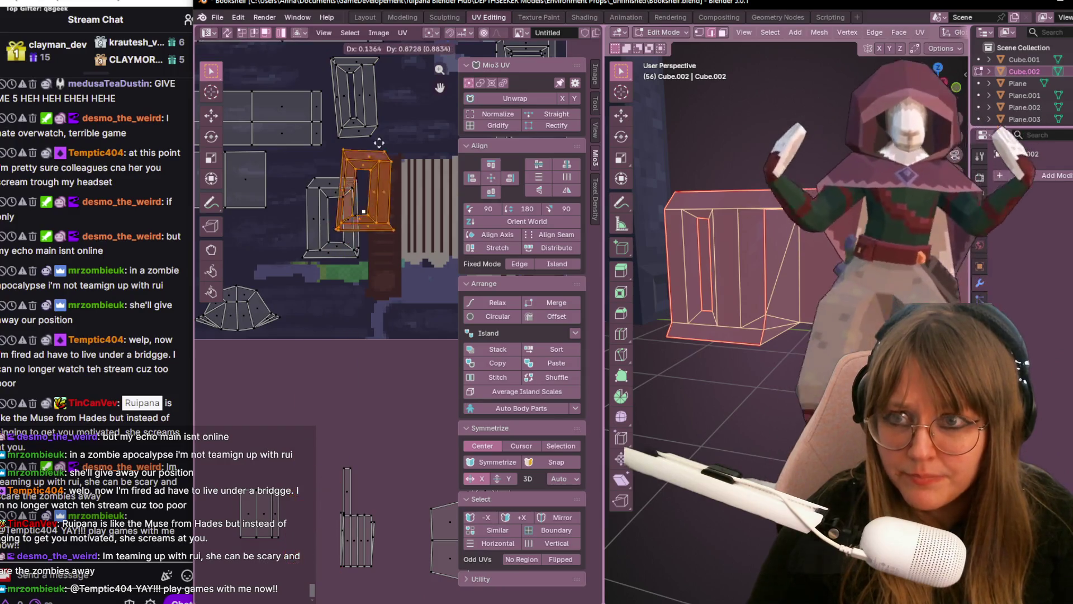
scroll(379, 145, "up", 3)
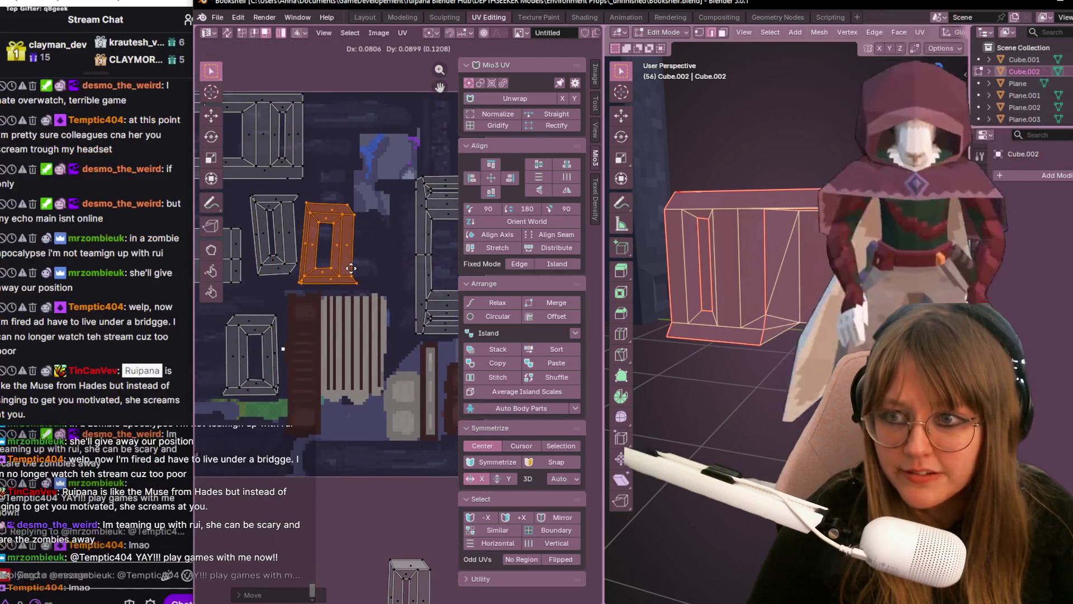
left_click(351, 265)
scroll(351, 265, "down", 2)
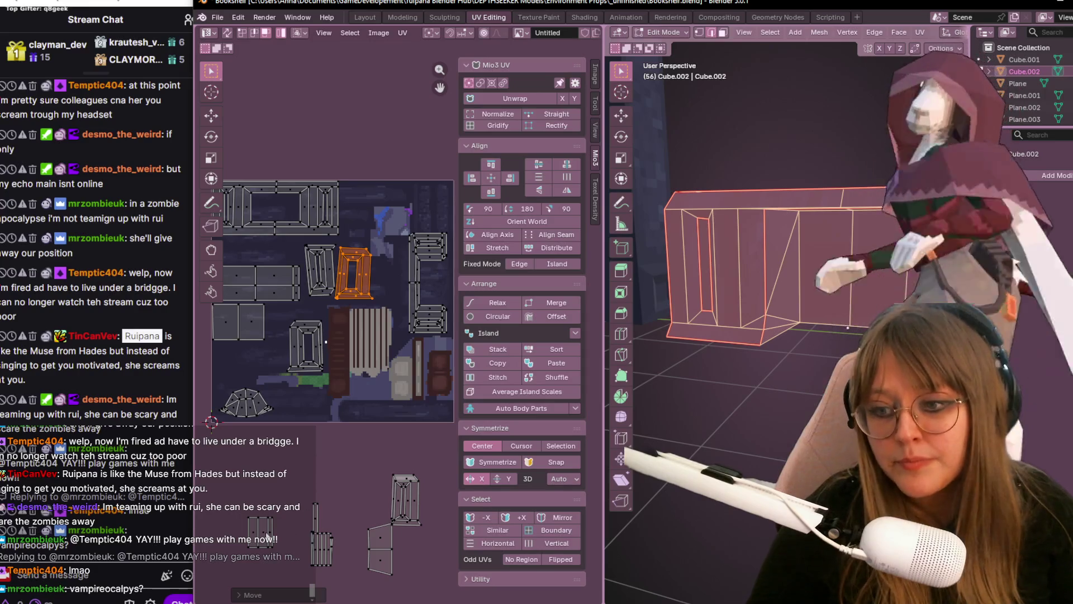
- Move and scale the three remaining small UV islands onto the texture one by one
left_click_drag(222, 510, 290, 571)
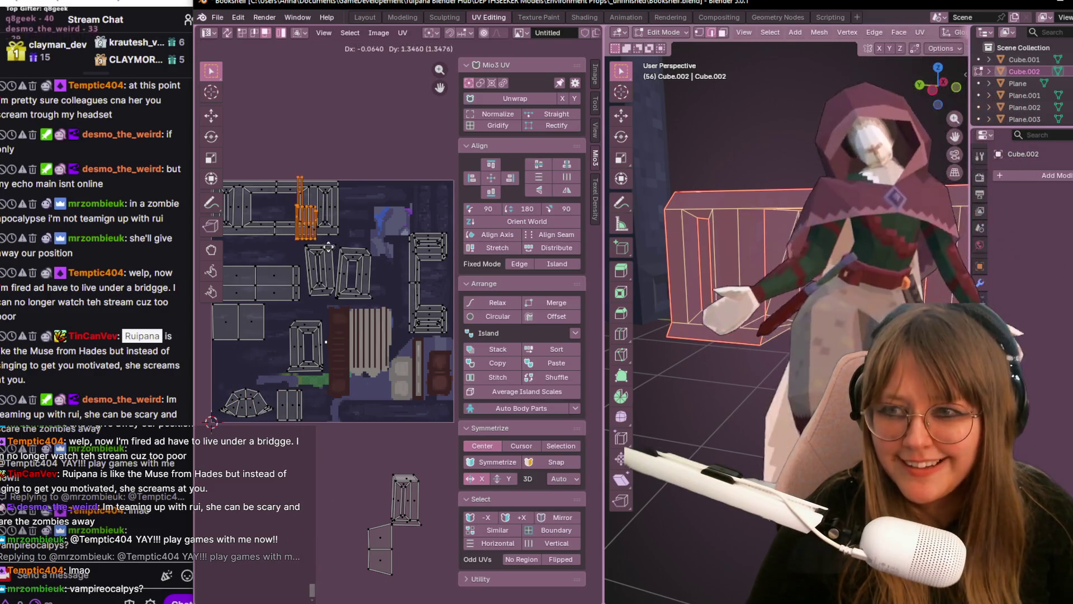
left_click(417, 308)
key("g")
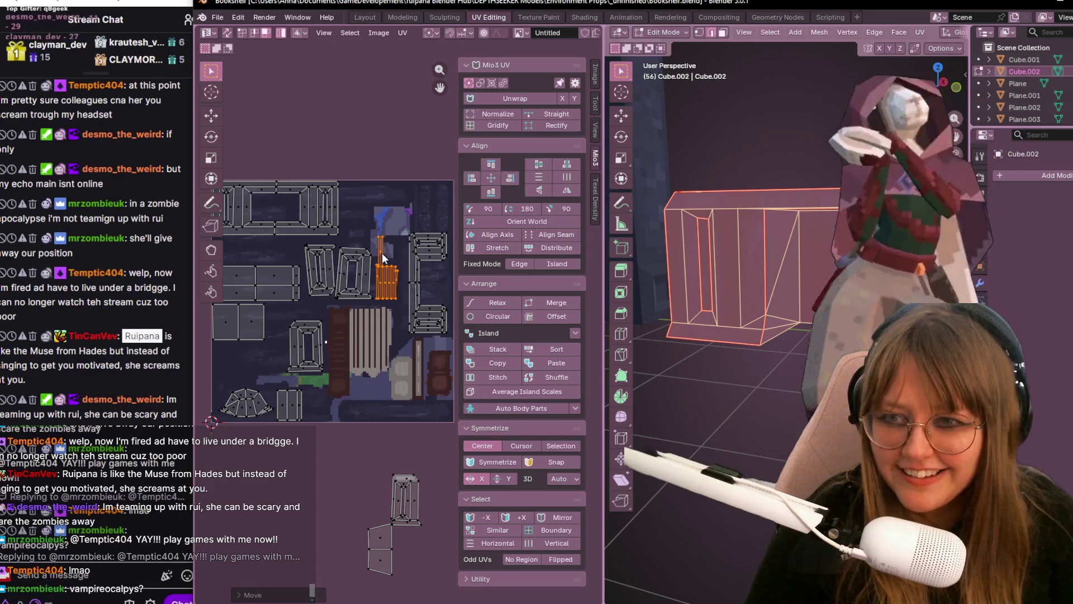
left_click(437, 285)
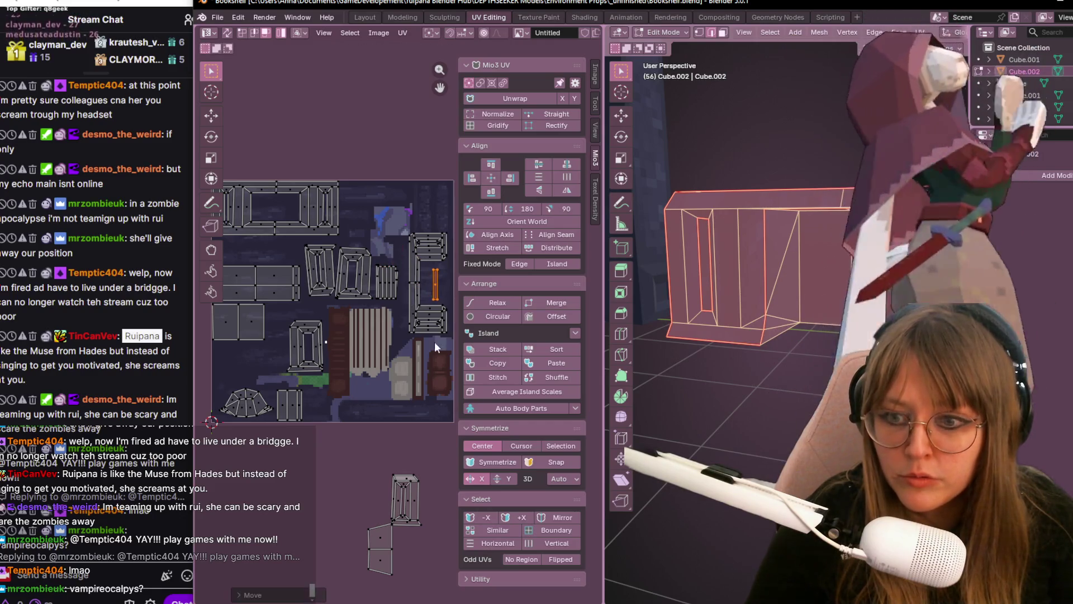
left_click(413, 491)
key("g")
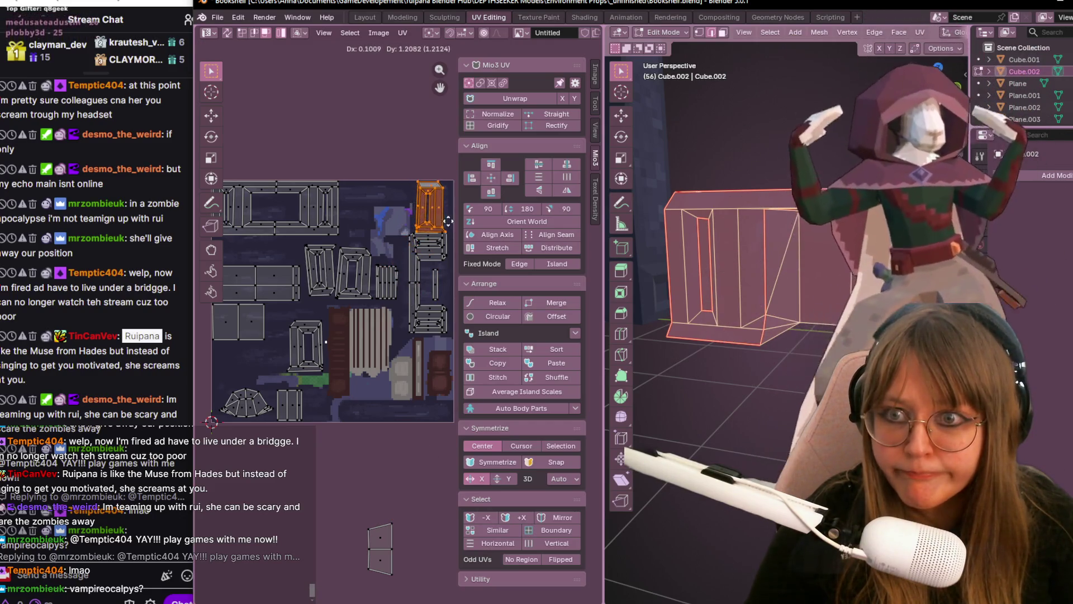
left_click(450, 220)
left_click(380, 549)
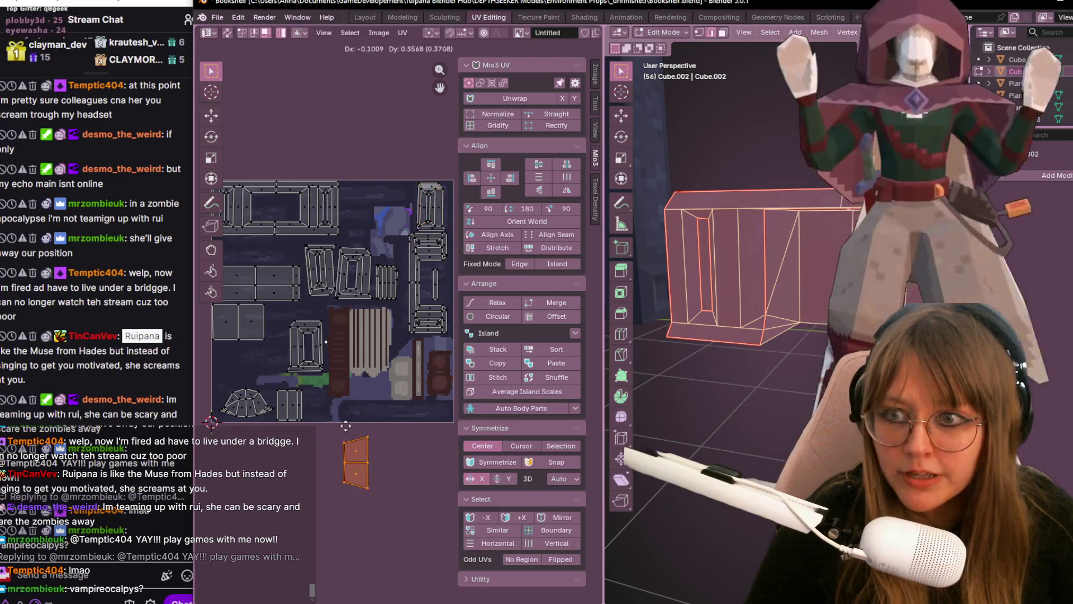
key("g")
left_click(354, 210)
scroll(379, 124, "down", 3)
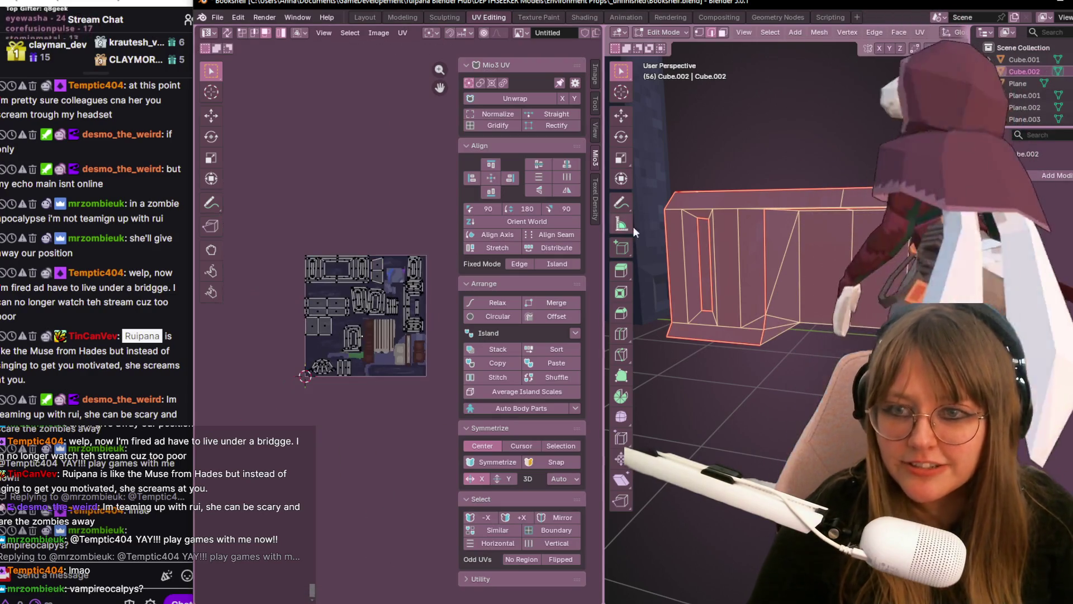
- Return to the Layout workspace to see the shelf in the 3D scene
left_click(362, 18)
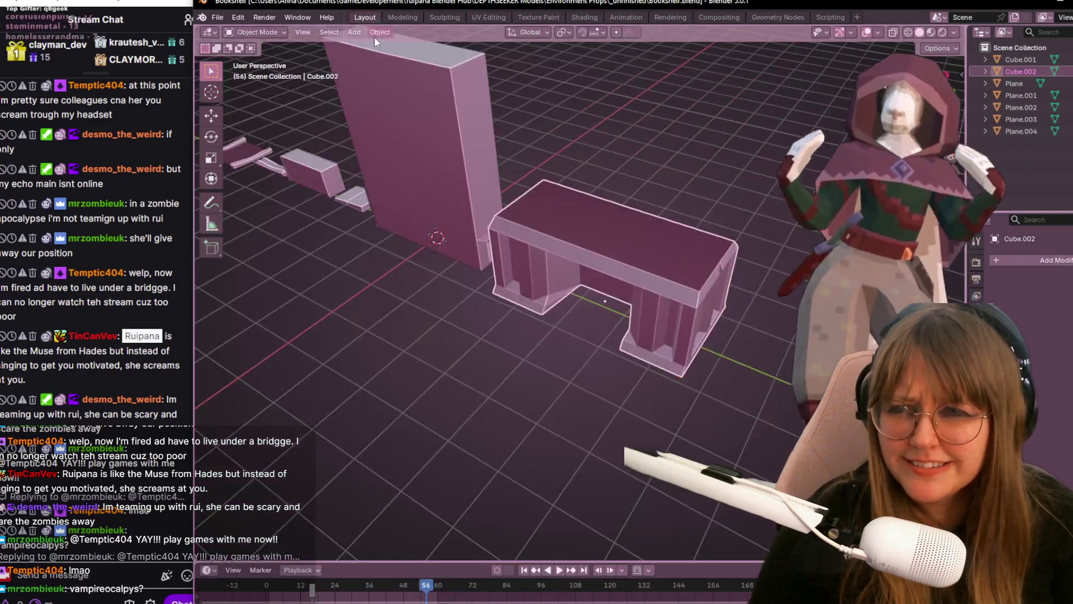
- Preview the shelf with its texture and orbit around it from below and above
left_click(931, 32)
middle_click_drag(839, 252, 838, 184)
mouse_move(718, 167)
middle_mouse_down()
mouse_move(700, 392)
mouse_move(714, 318)
mouse_move(561, 348)
mouse_move(635, 356)
mouse_move(662, 341)
mouse_move(695, 353)
mouse_move(787, 338)
middle_mouse_up()
scroll(715, 318, "up", 3)
scroll(561, 348, "up", 2)
scroll(695, 353, "down", 3)
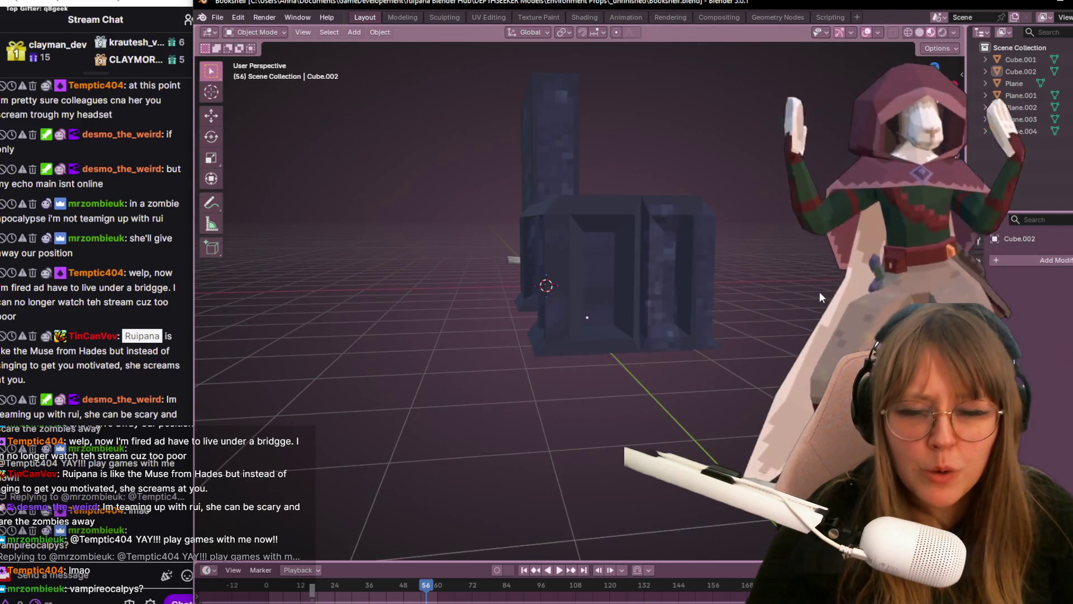
mouse_move(819, 292)
middle_mouse_down()
mouse_move(570, 248)
mouse_move(658, 322)
mouse_move(654, 253)
mouse_move(612, 386)
mouse_move(407, 238)
middle_mouse_up()
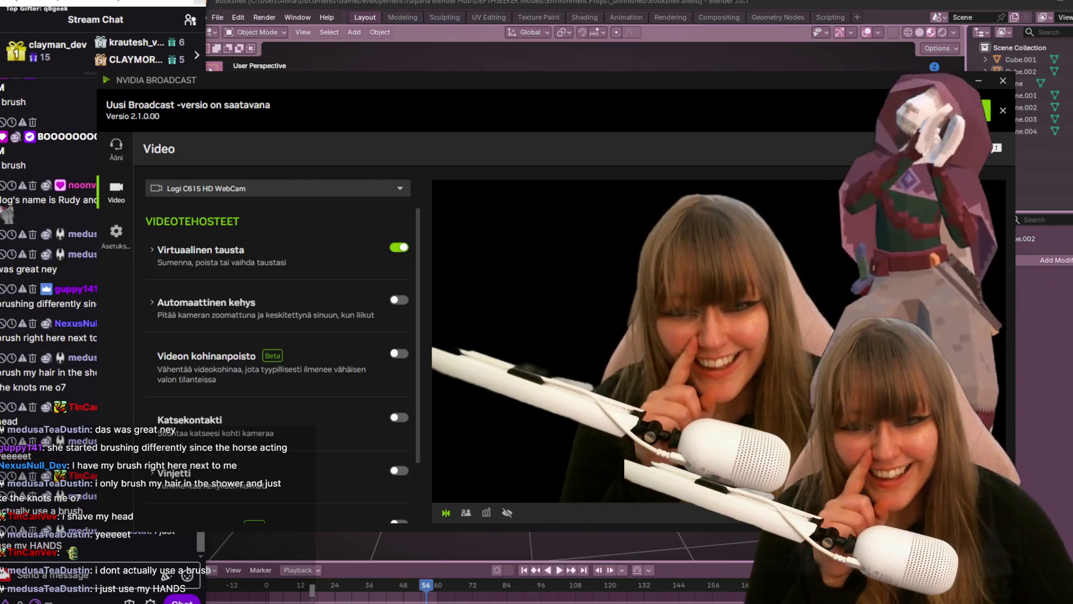
- Alt+Tab back to the Blender bookshelf scene
key("alt+Tab")
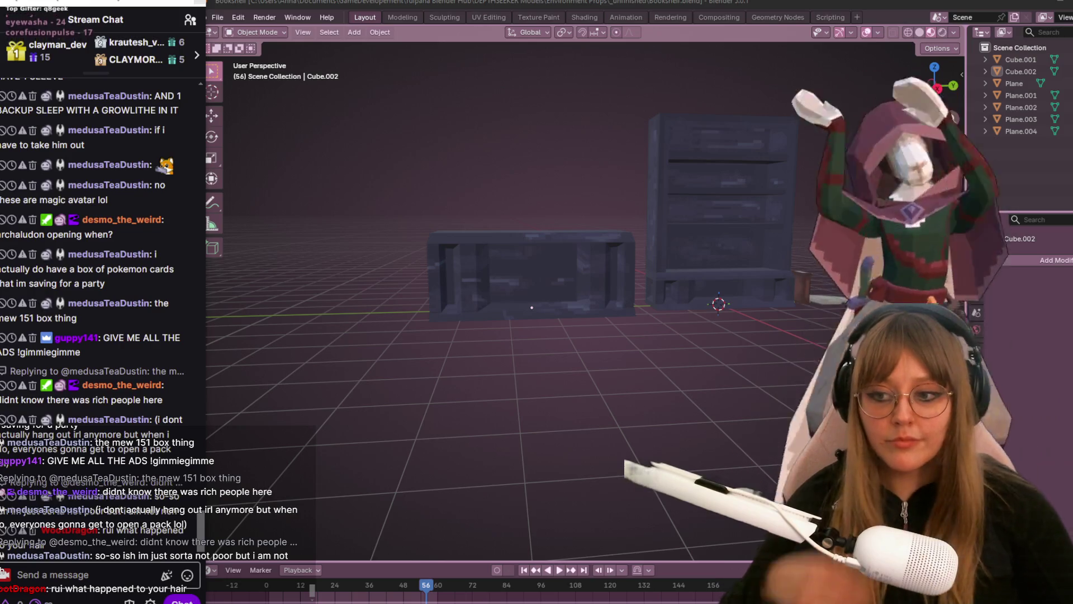
- Glance at NVIDIA Broadcast's video effects, then return to Blender's Shading workspace
key("alt+Tab")
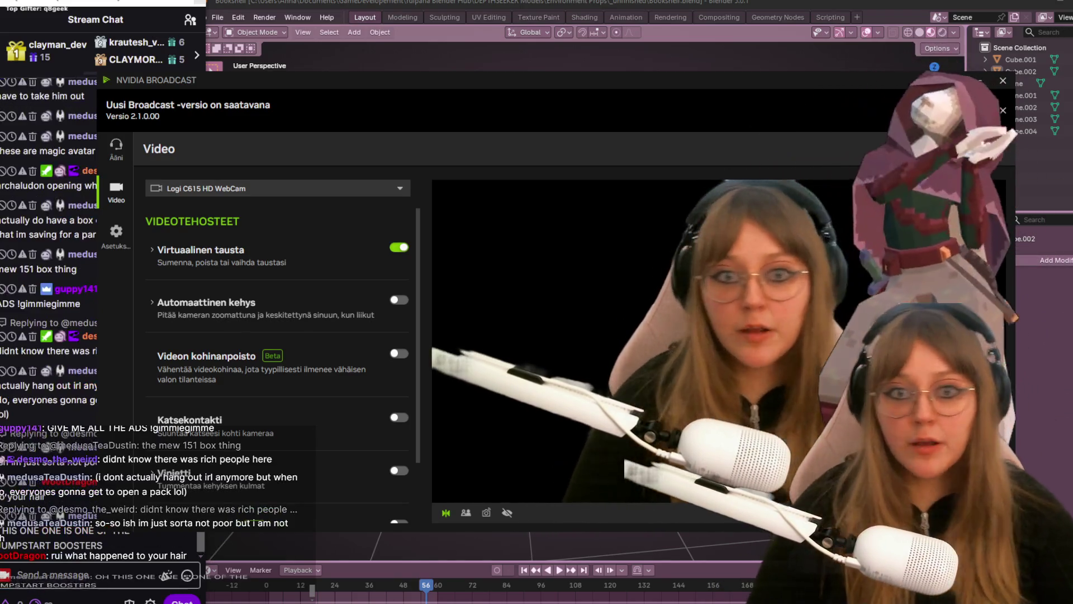
left_click(1063, 413)
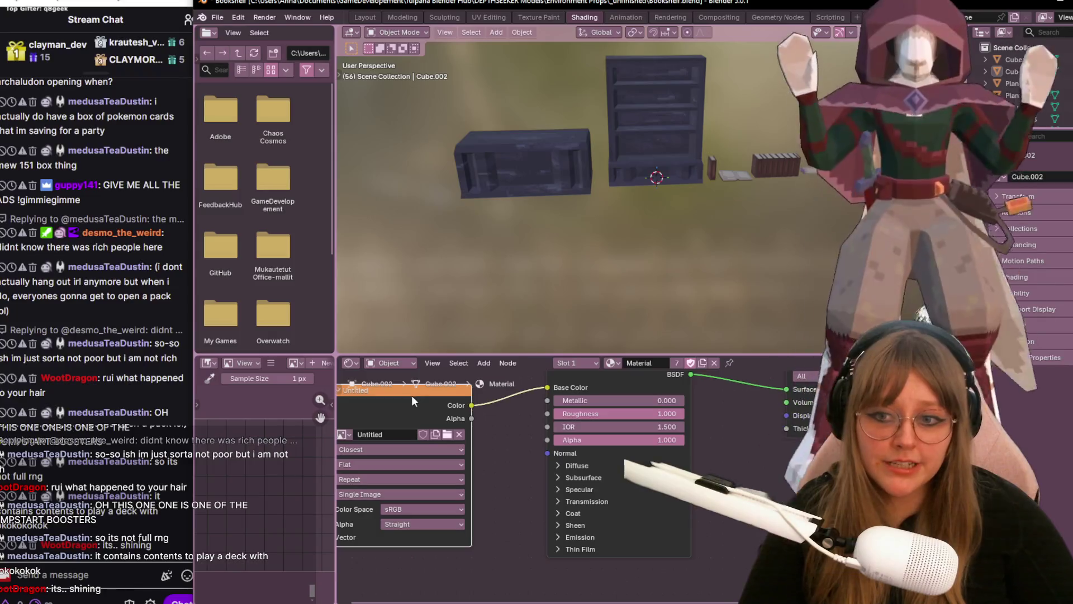
- Switch Cube.002 to Material.001 and start a new image on its Image Texture node
left_click_drag(417, 397, 455, 398)
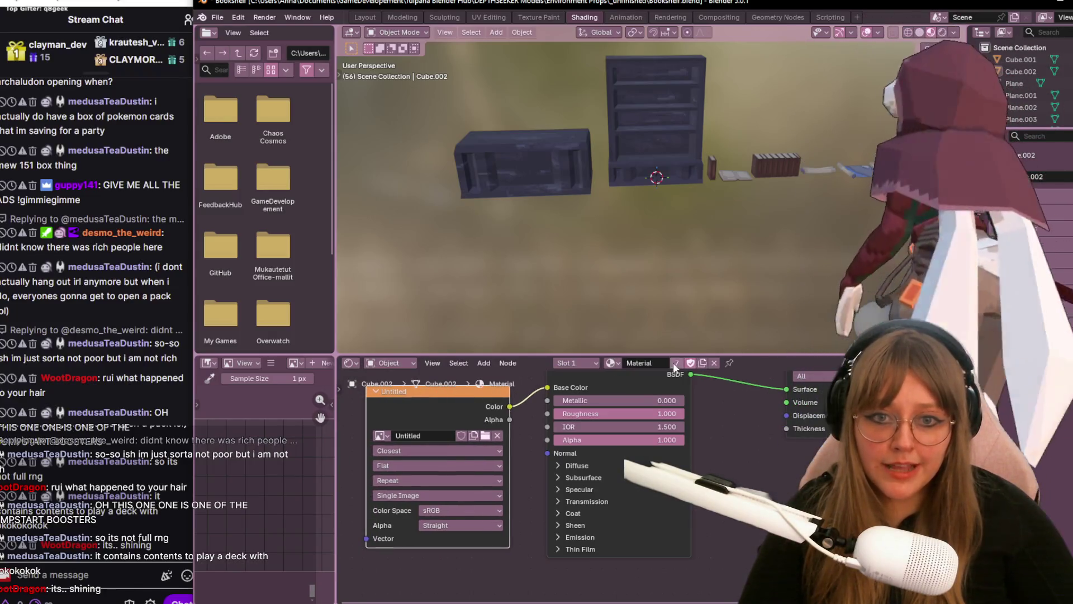
left_click(611, 362)
left_click(559, 391)
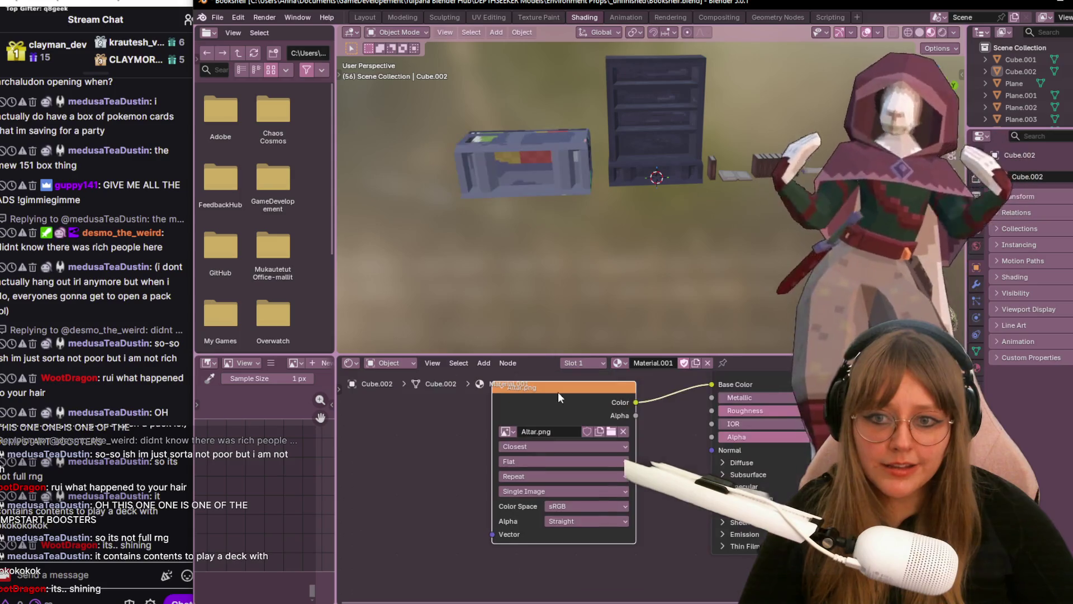
left_click(508, 433)
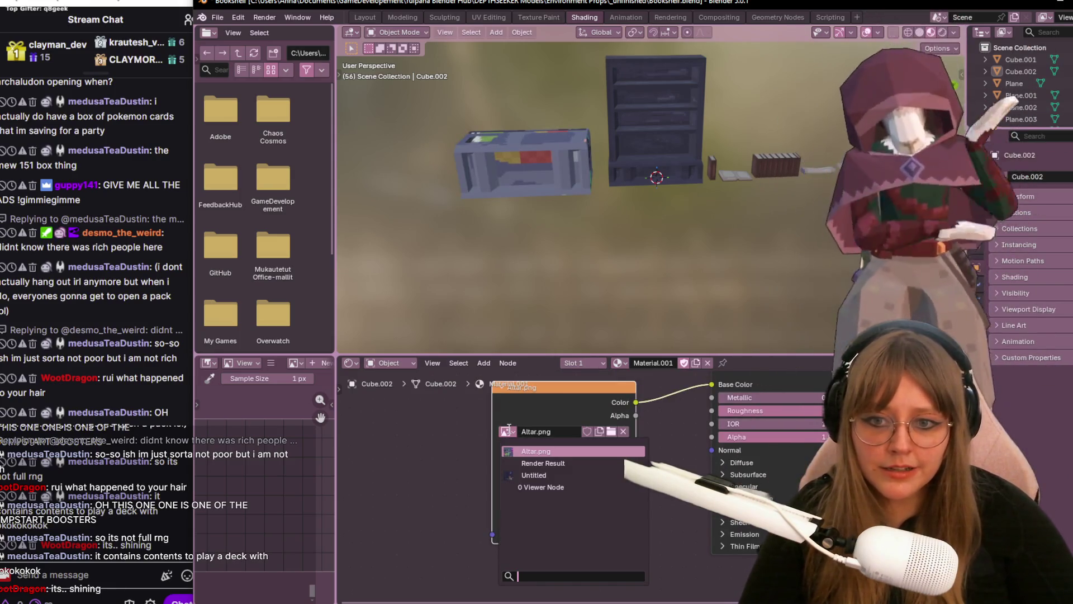
left_click(623, 430)
left_click(549, 430)
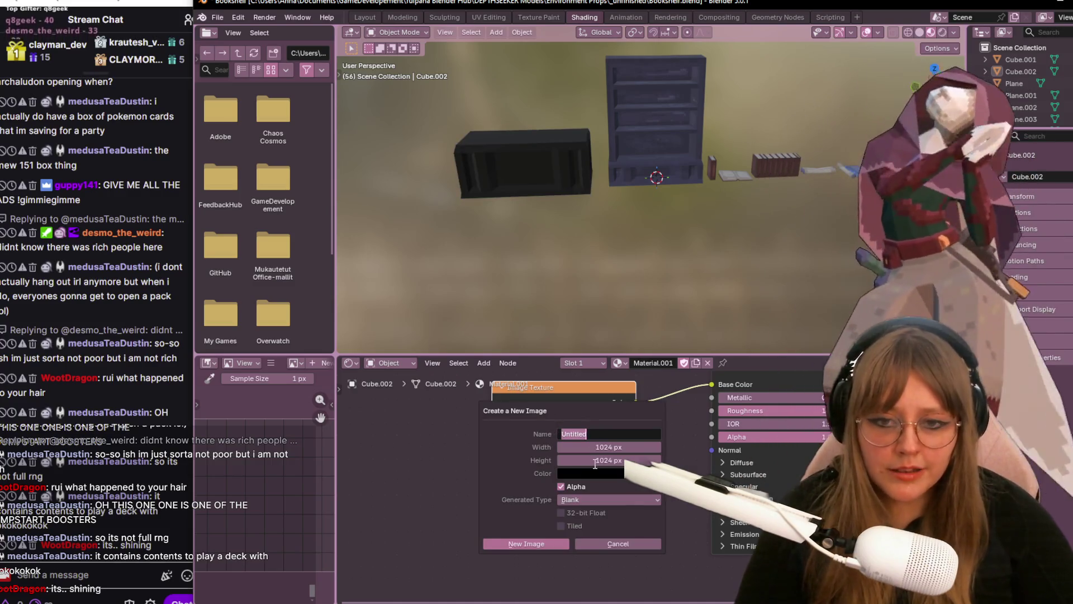
- Create the 128×128 Color Grid image Untitled.001 for the texture
left_click(614, 446)
type("12")
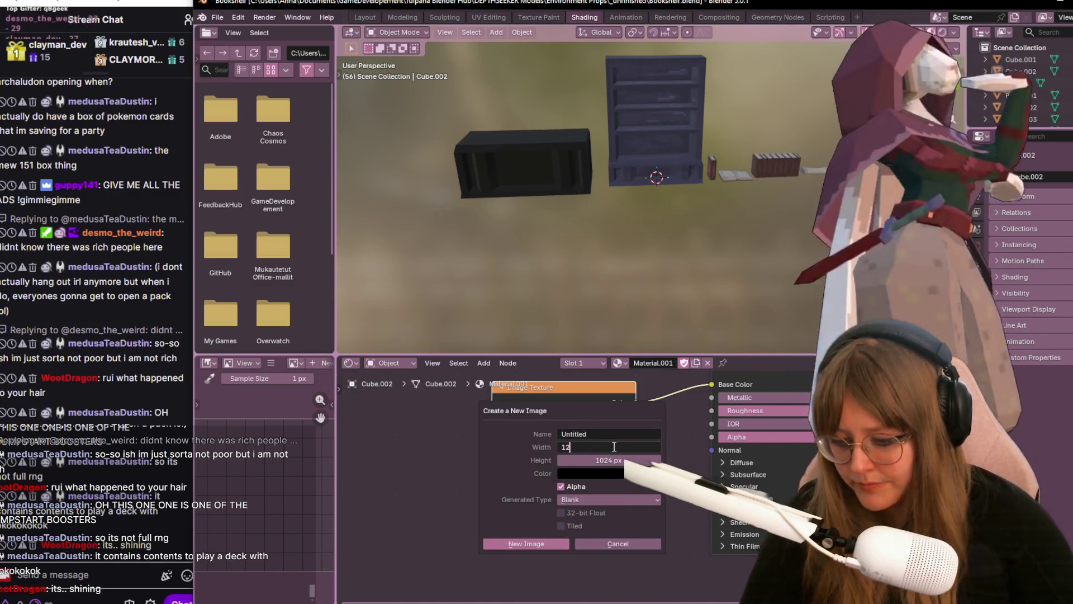
type("8")
left_click(608, 456)
type("1")
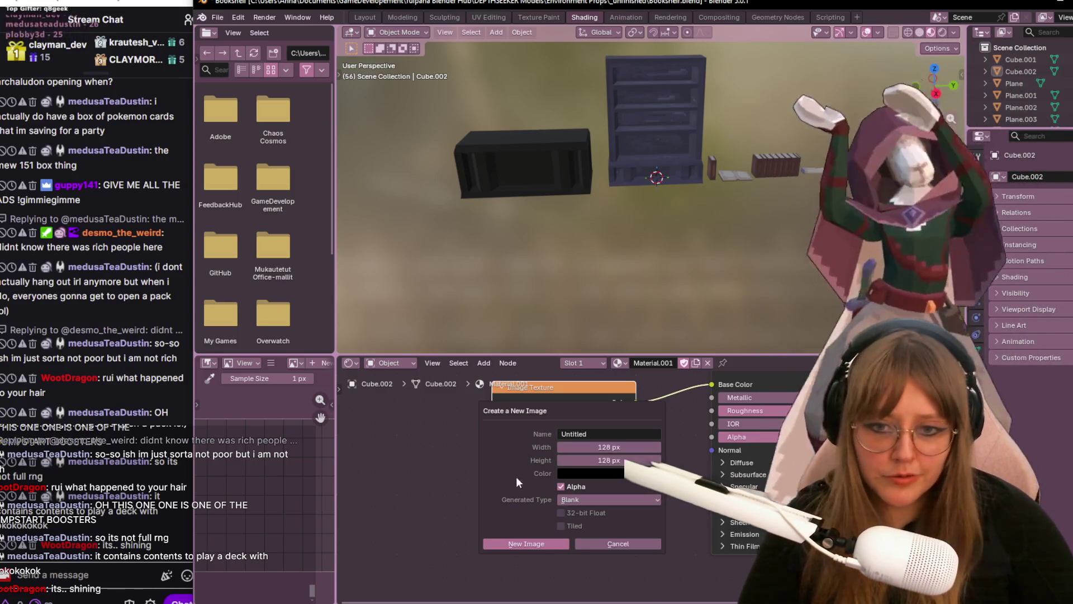
left_click(568, 499)
left_click(583, 537)
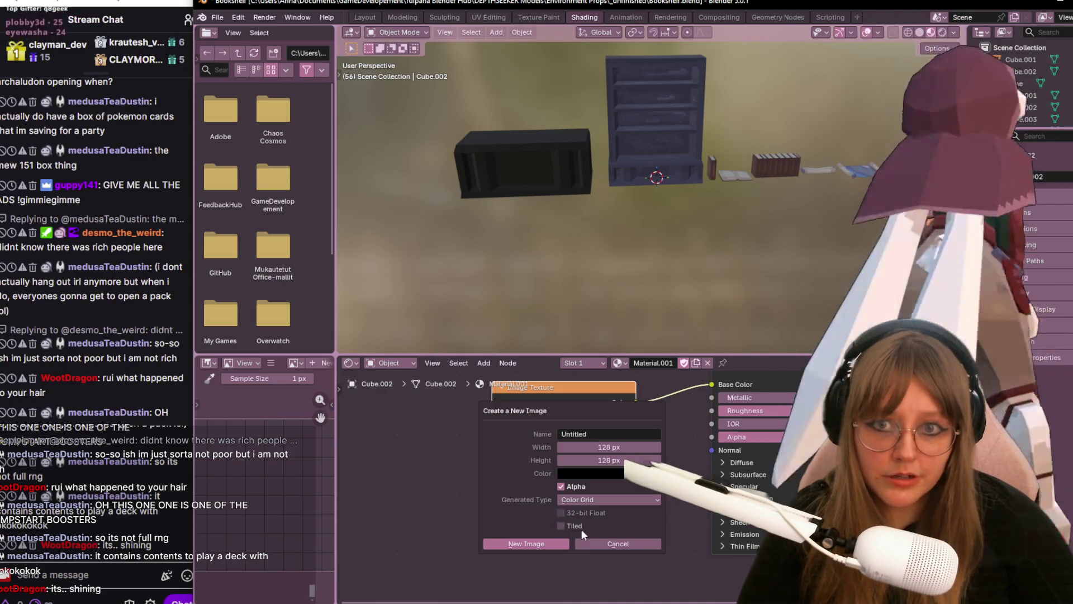
left_click(555, 543)
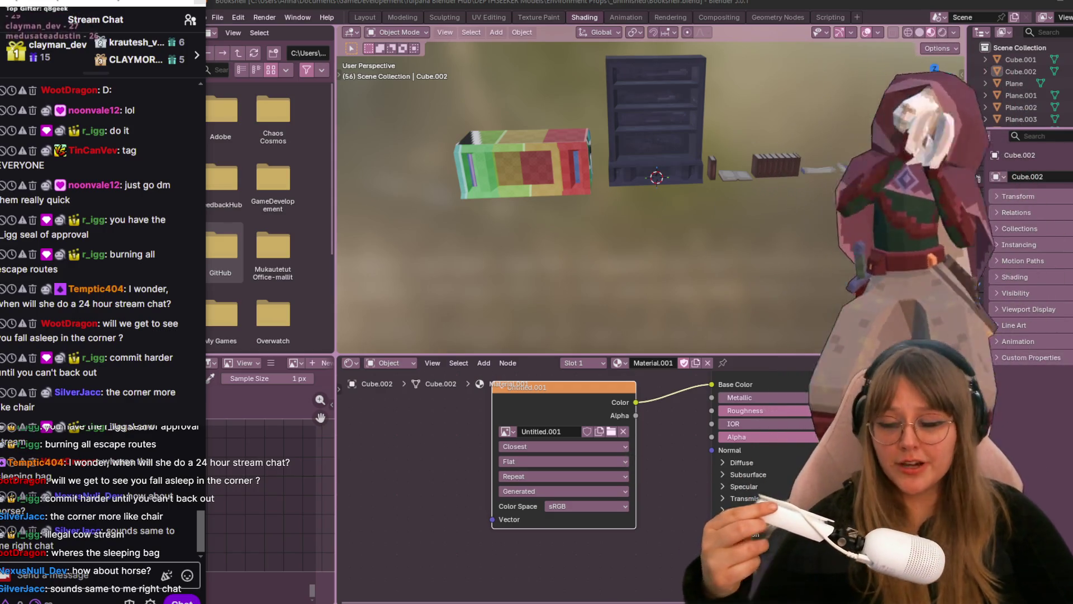
scroll(637, 226, "down", 2)
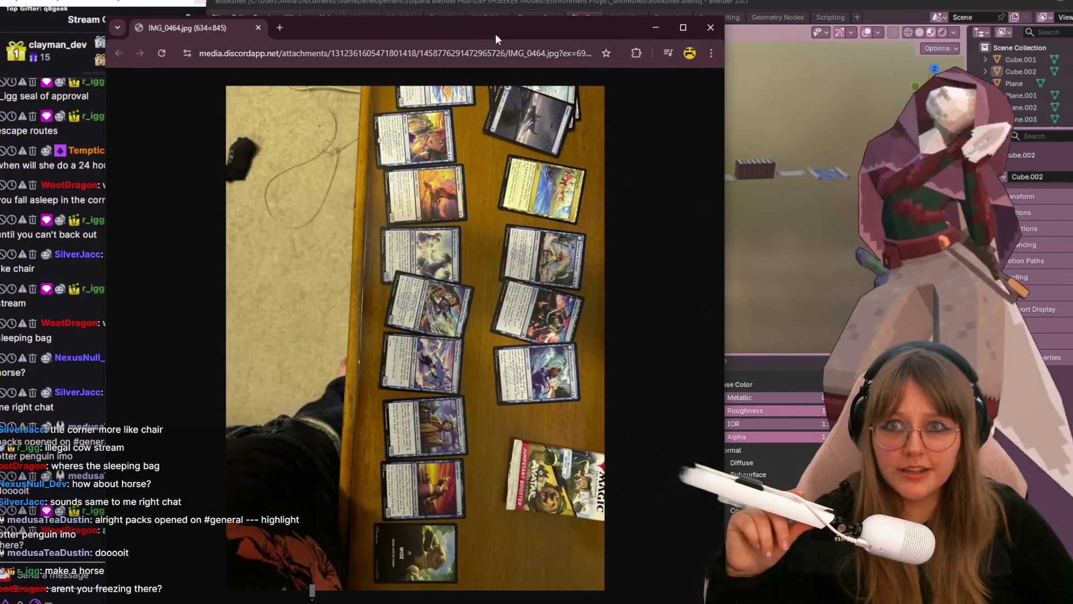
- Move the Chrome photo window to the top and narrow it so Blender and the chat show beside it
left_click_drag(502, 40, 393, 4)
left_click_drag(604, 351, 369, 351)
mouse_move(193, 13)
left_mouse_down()
mouse_move(411, 32)
mouse_move(417, 20)
left_mouse_up()
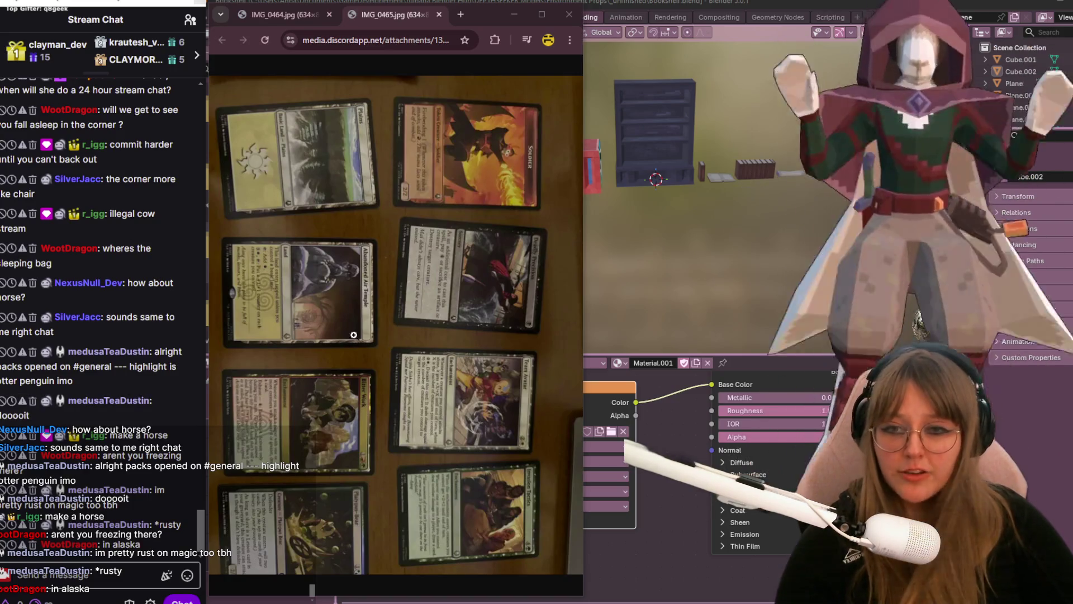
scroll(445, 437, "down", 1)
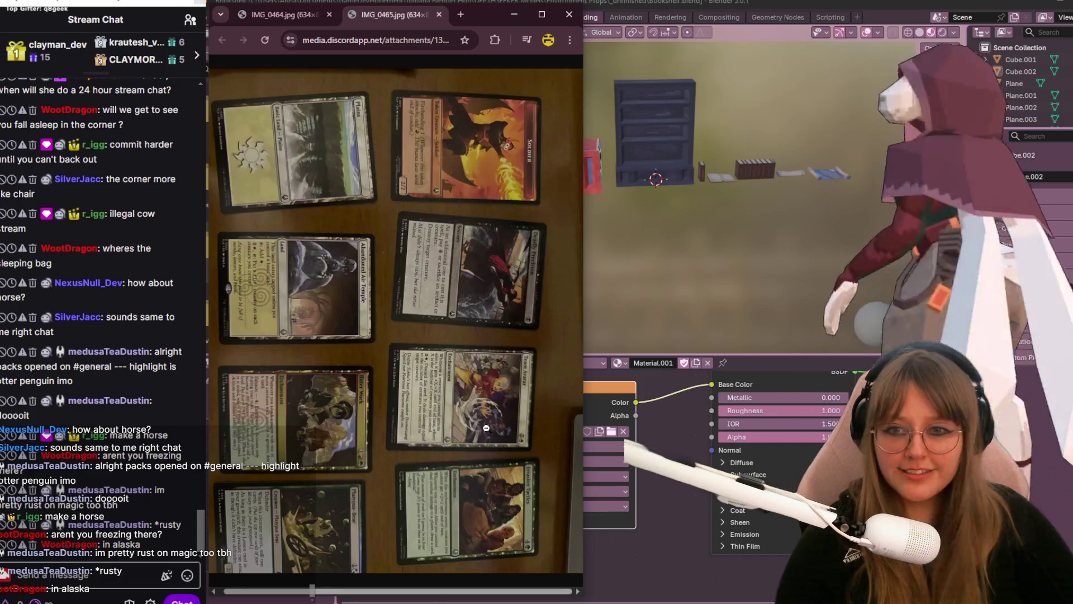
scroll(500, 401, "up", 2, "ctrl")
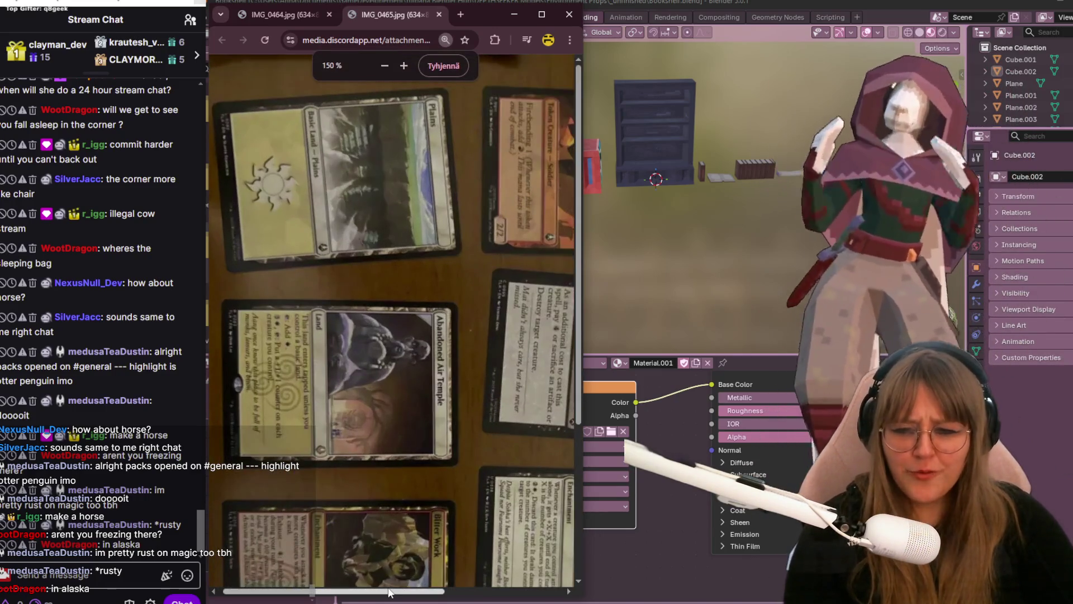
left_click_drag(388, 591, 415, 577)
scroll(489, 423, "down", 3)
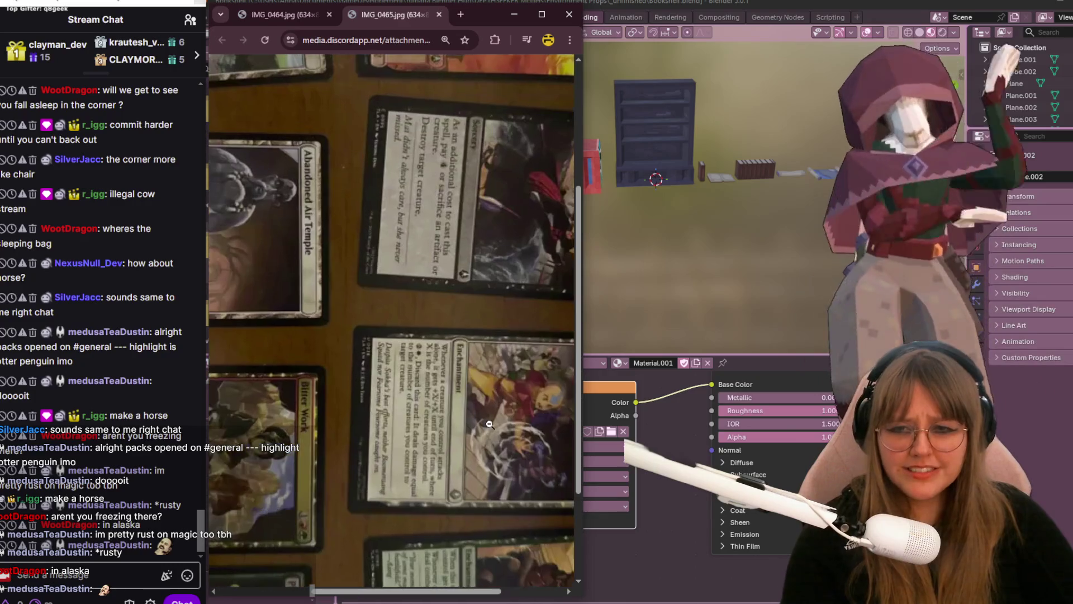
scroll(366, 466, "right", 3)
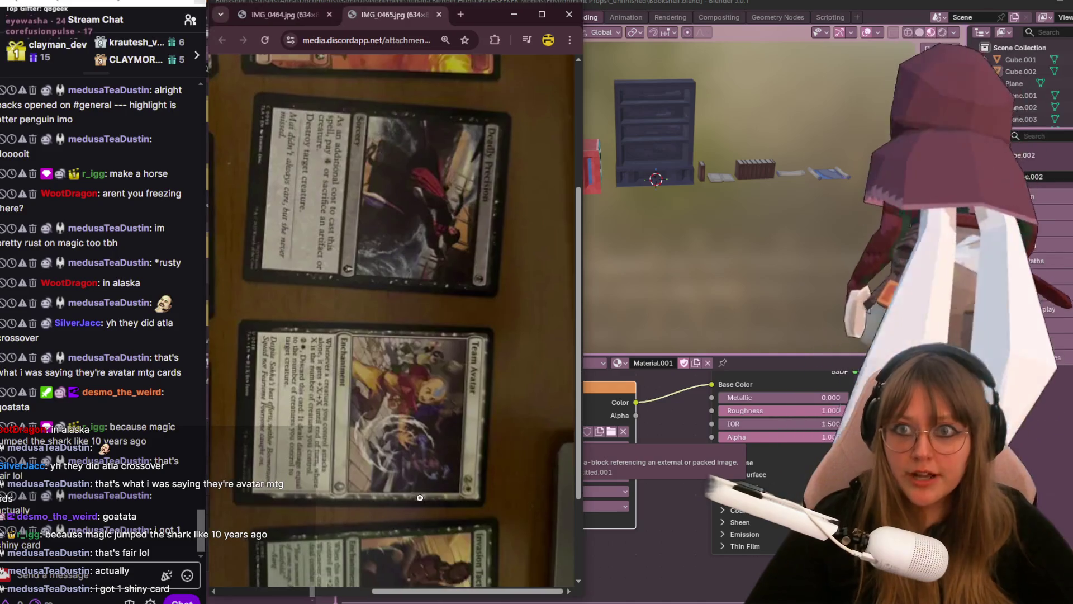
scroll(333, 567, "down", 2, "ctrl")
scroll(323, 578, "down", 1, "ctrl")
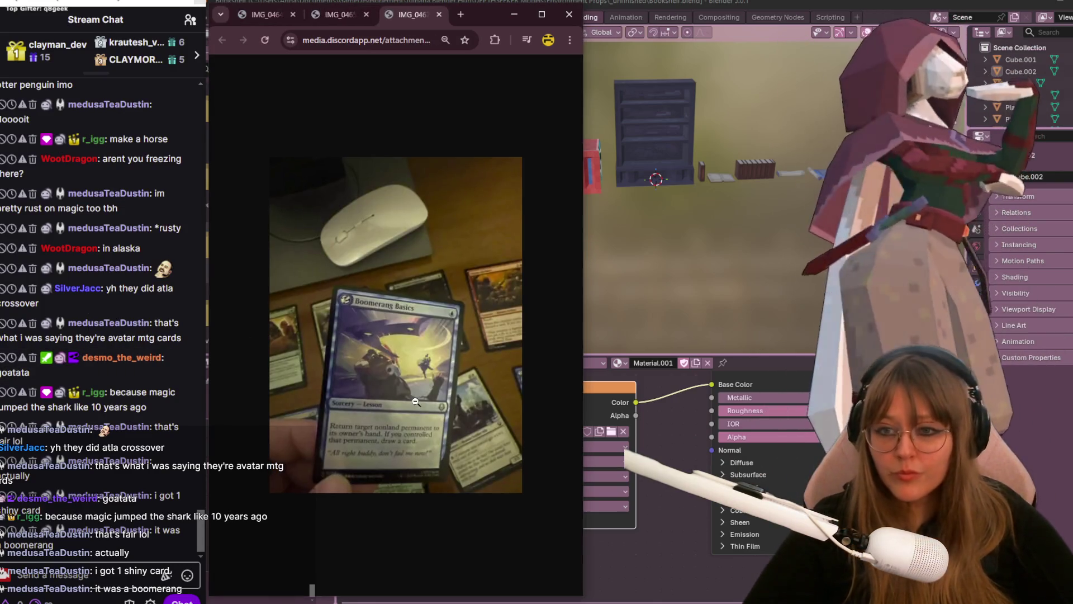
scroll(410, 395, "up", 3, "ctrl")
scroll(409, 396, "up", 3, "ctrl")
scroll(461, 502, "up", 2, "ctrl")
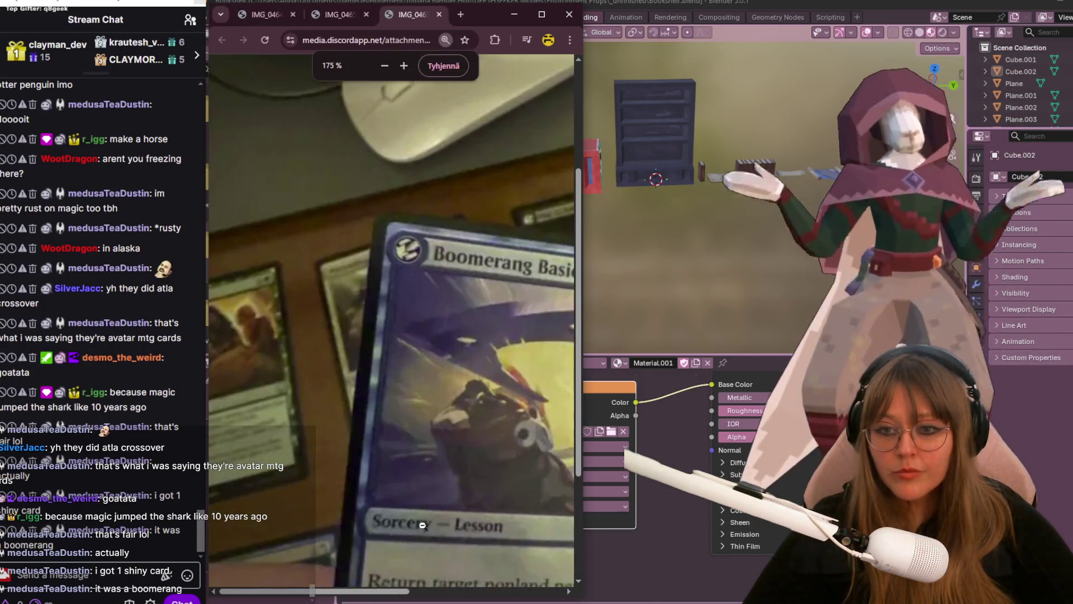
scroll(347, 591, "down", 1)
scroll(393, 512, "down", 1)
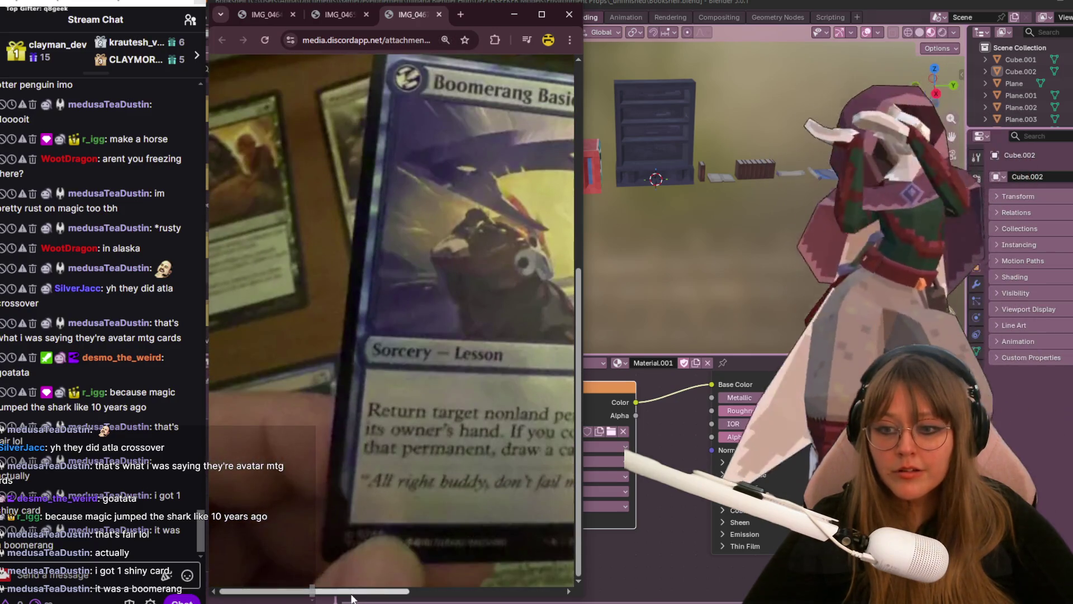
scroll(352, 591, "right", 2)
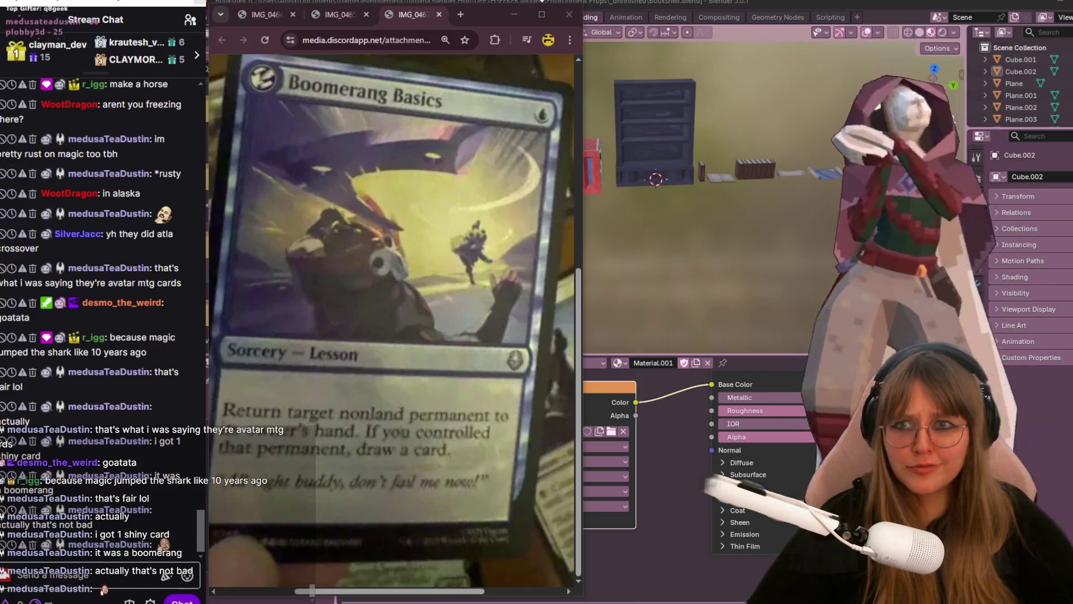
- Put the browser away so Blender's shading workspace shows again
left_click(619, 228)
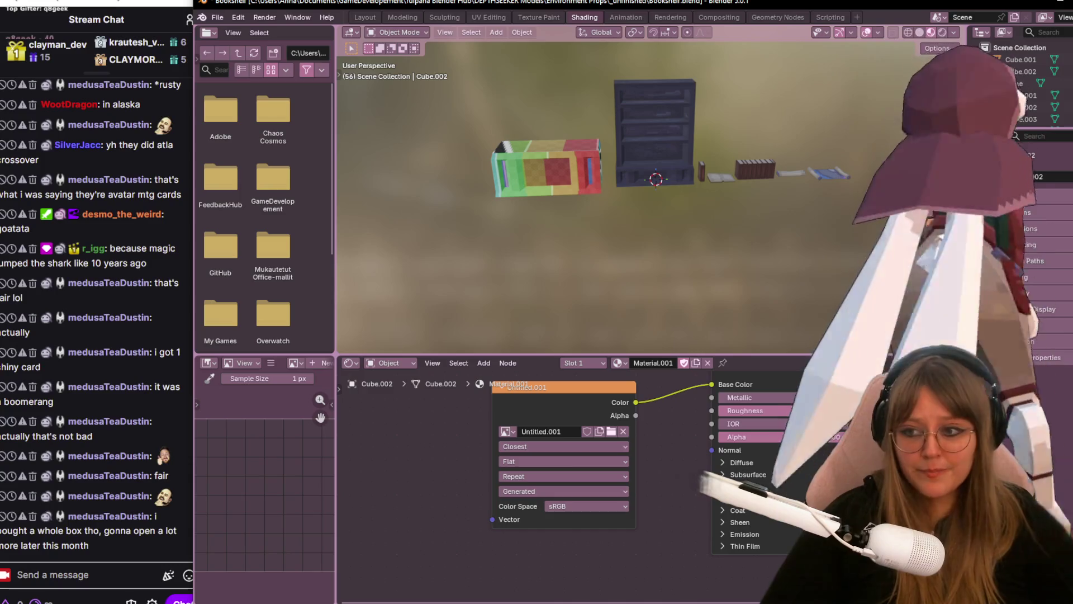
scroll(672, 181, "up", 1)
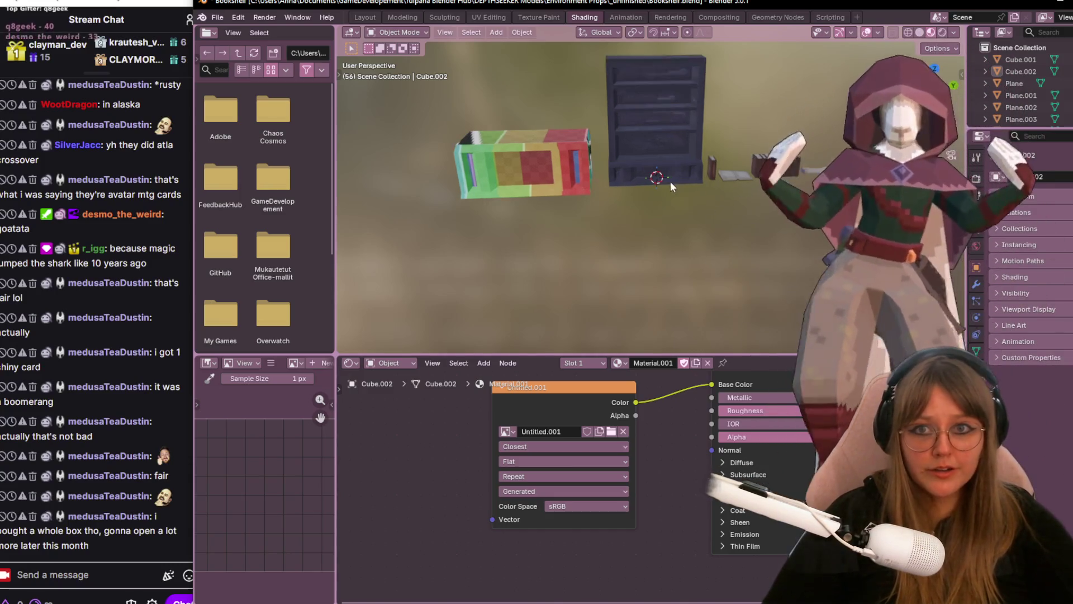
- Frame Cube.002 in the view and switch to the Texture Paint workspace with the colour grid beside it
key("KP_Decimal")
middle_click_drag(667, 181, 617, 279)
scroll(671, 182, "up", 3)
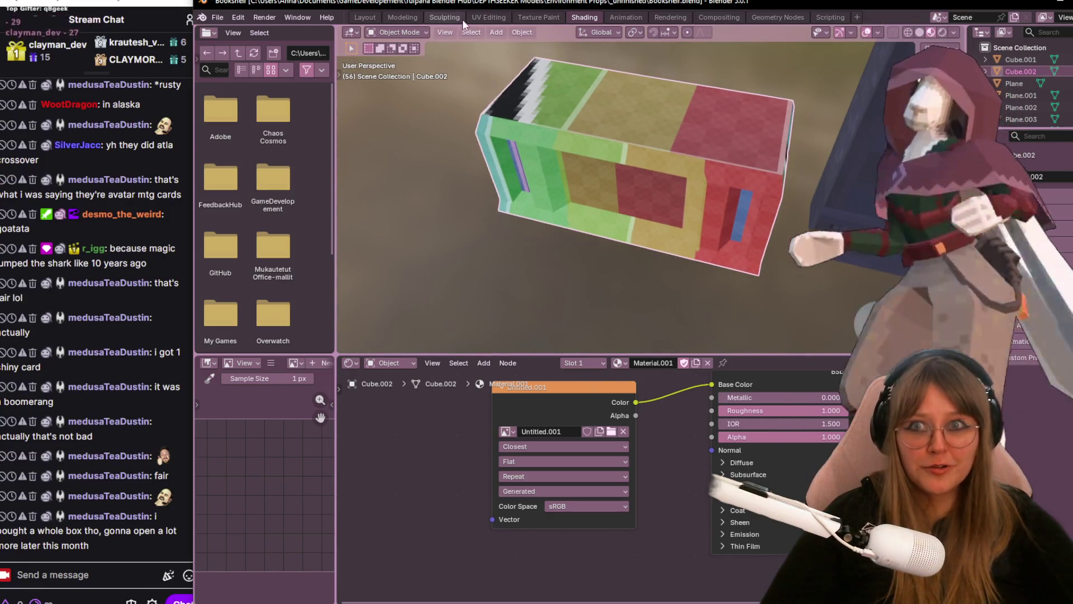
left_click(538, 17)
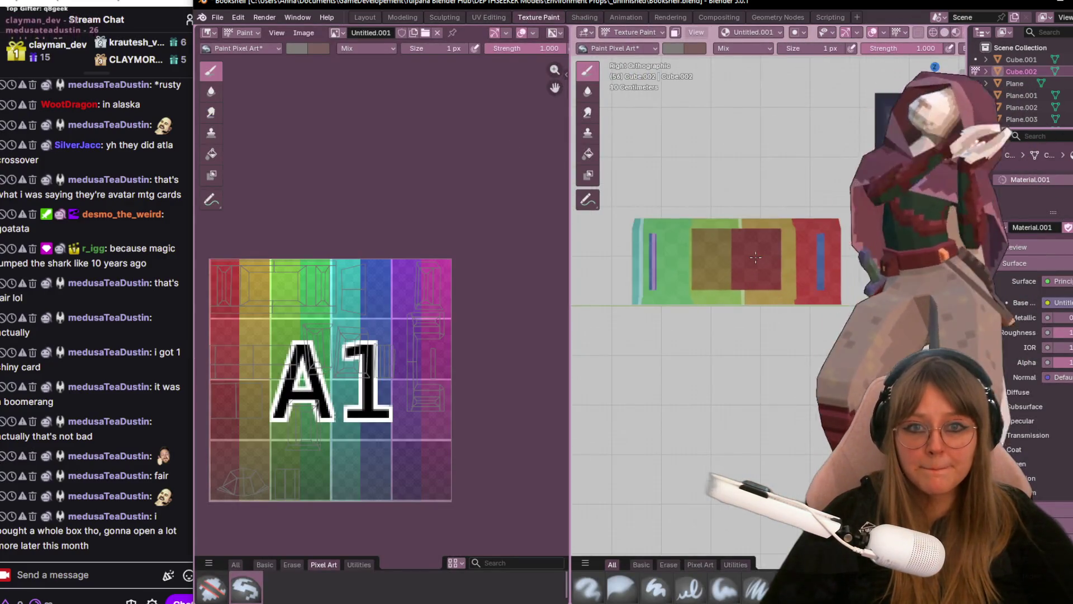
middle_click_drag(756, 257, 634, 283, "shift")
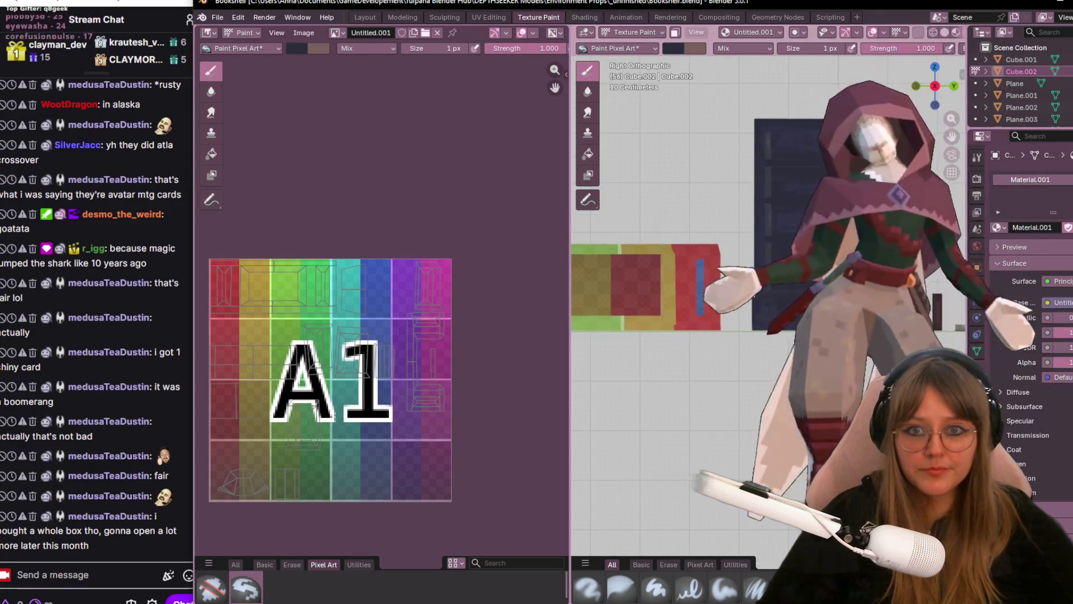
middle_click_drag(637, 286, 666, 289, "shift")
scroll(898, 29, "down", 2)
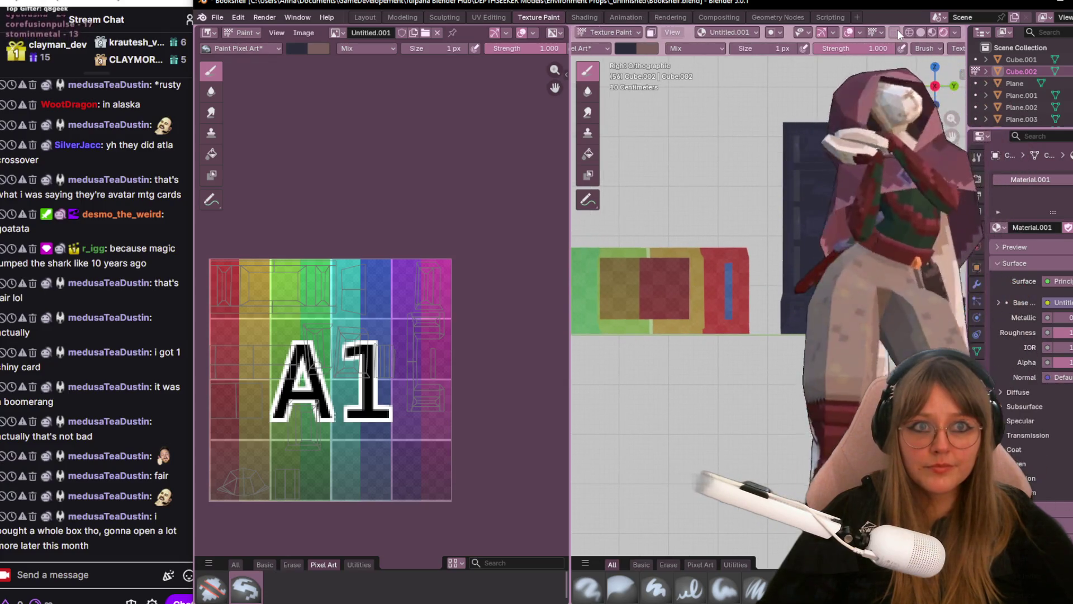
scroll(713, 277, "up", 3)
- Set the brush size to 10 then 100 px and paint the plank side dark blue-grey
left_click(786, 47)
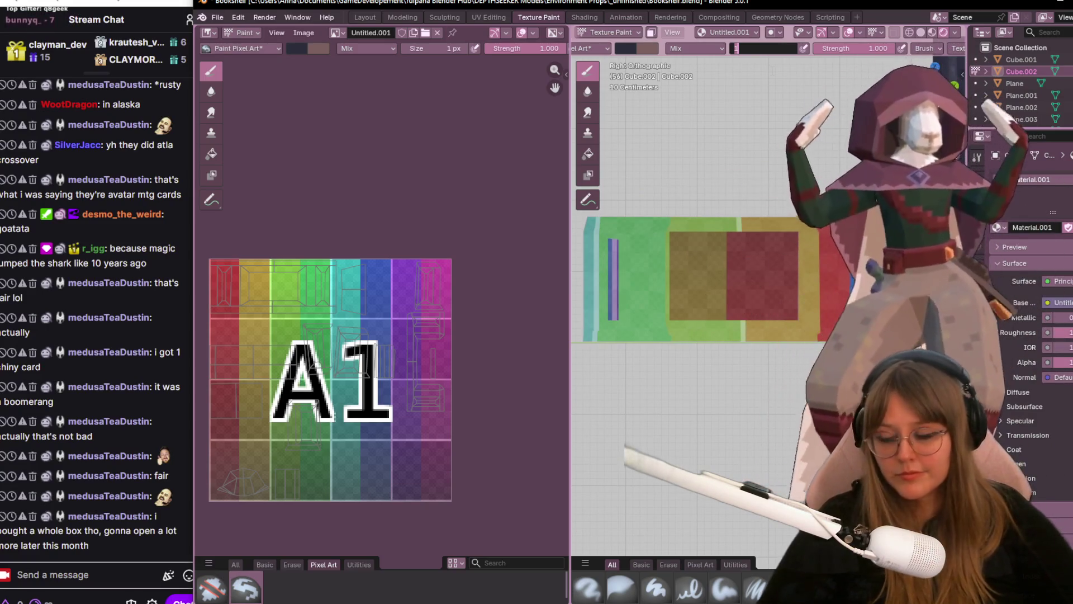
type("10")
key("Return")
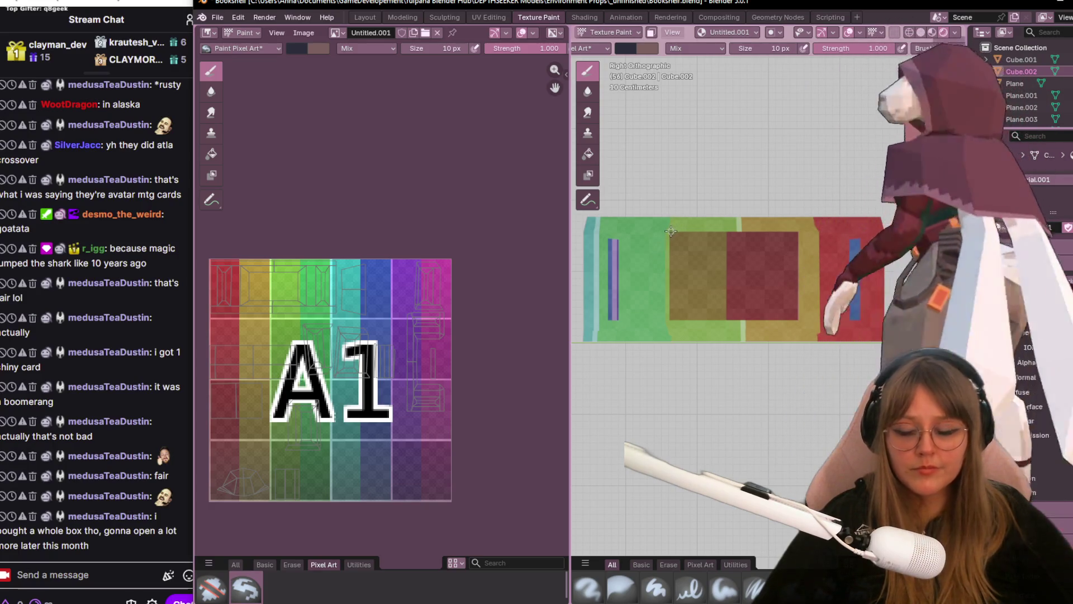
left_click(784, 49)
type("00")
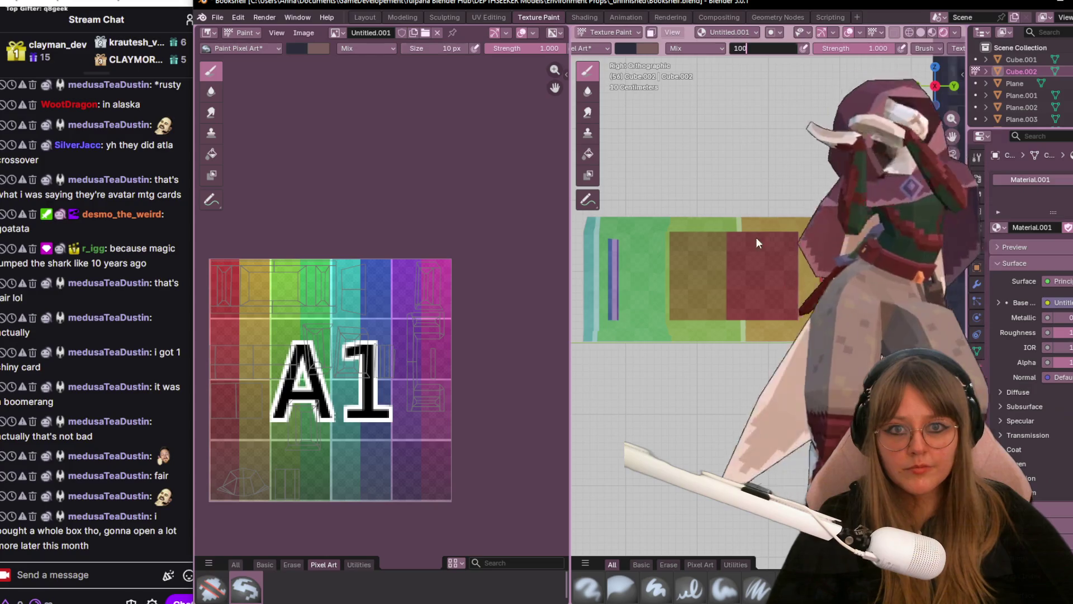
key("Return")
mouse_move(755, 237)
left_mouse_down()
mouse_move(732, 284)
mouse_move(822, 277)
left_mouse_up()
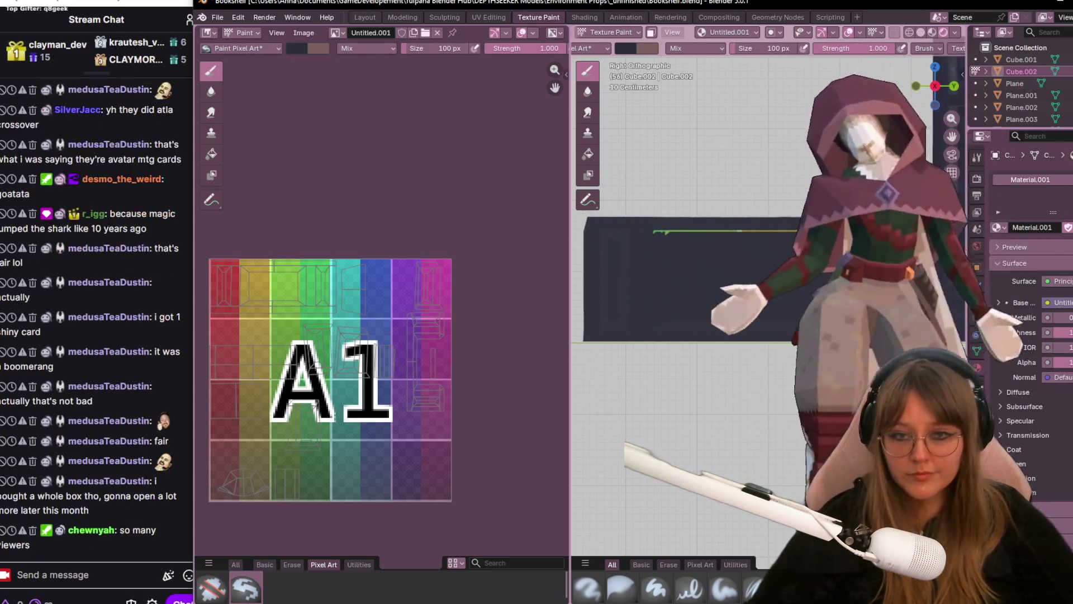
- Orbit around the painted plank box and snap to a Left Orthographic view
middle_click_drag(722, 277, 747, 273)
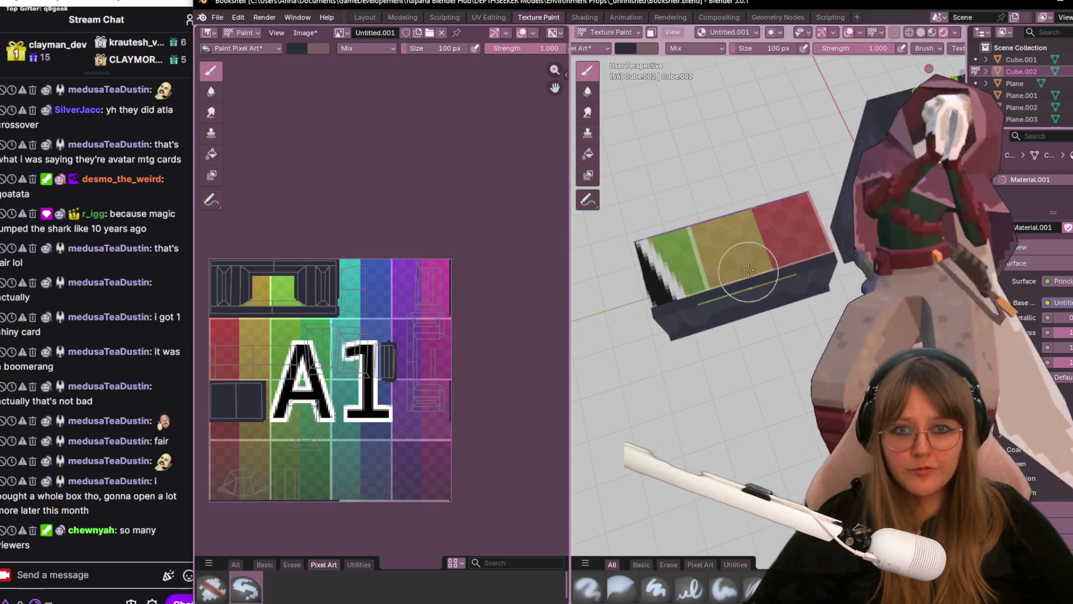
middle_click_drag(782, 199, 776, 254)
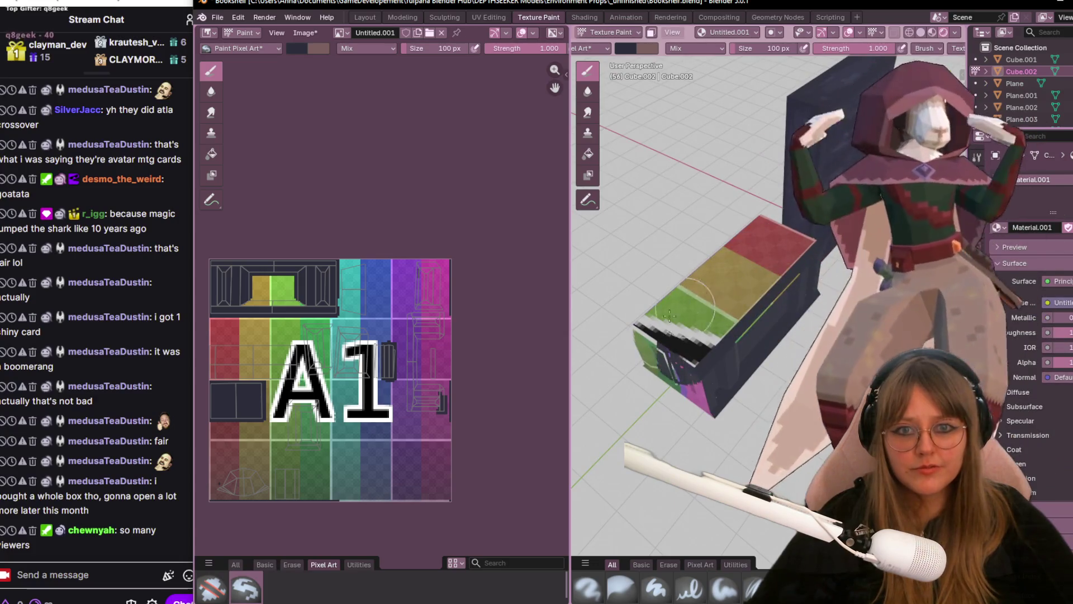
mouse_move(747, 369)
middle_mouse_down()
mouse_move(813, 323)
mouse_move(805, 335)
middle_mouse_up()
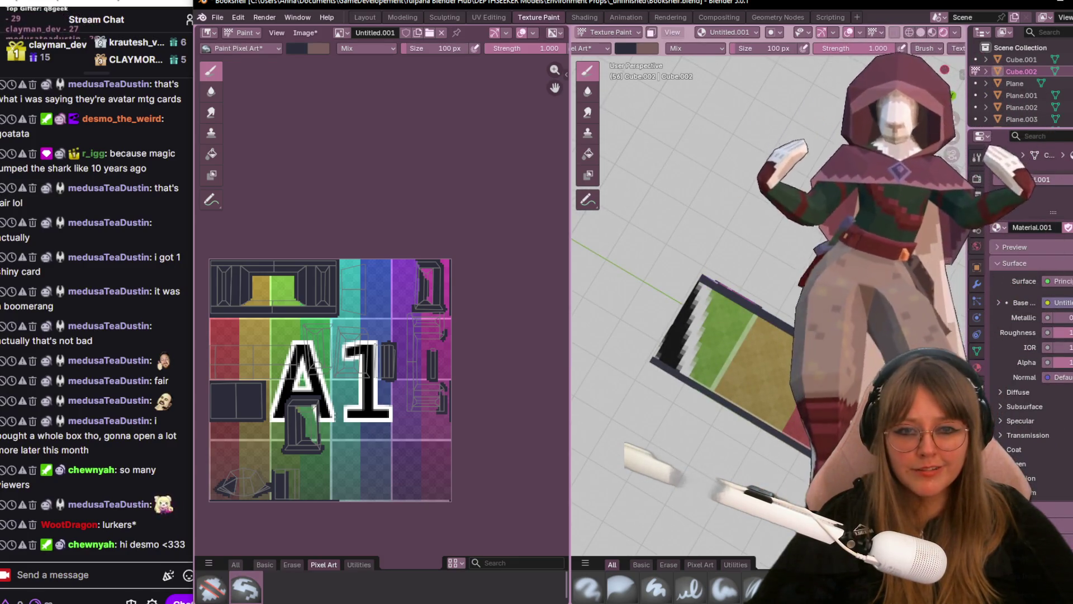
mouse_move(782, 411)
middle_mouse_down()
mouse_move(688, 366)
mouse_move(637, 361)
middle_mouse_up()
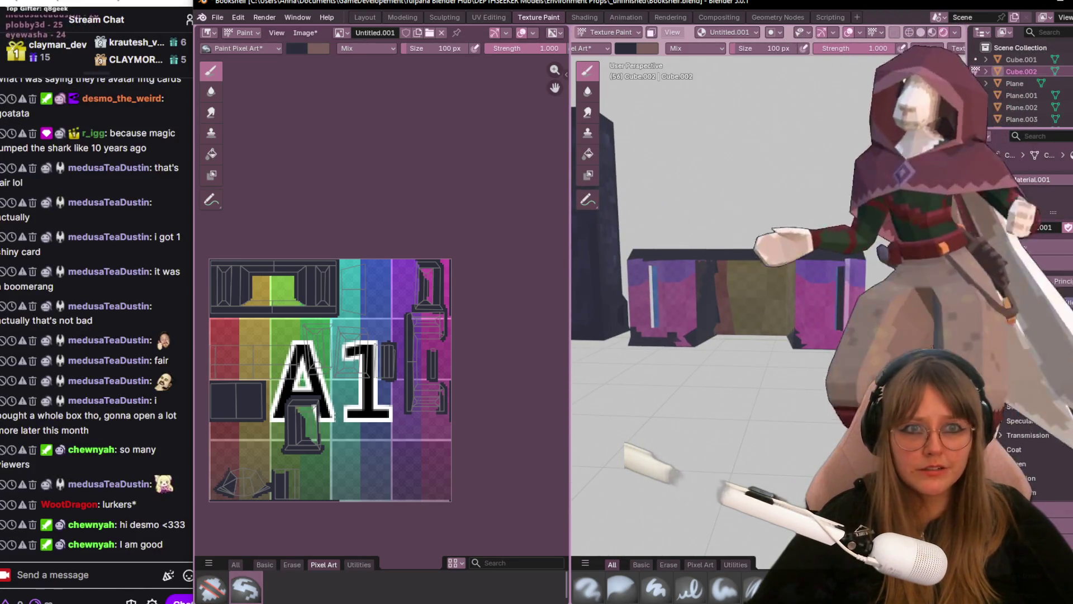
left_click(933, 87)
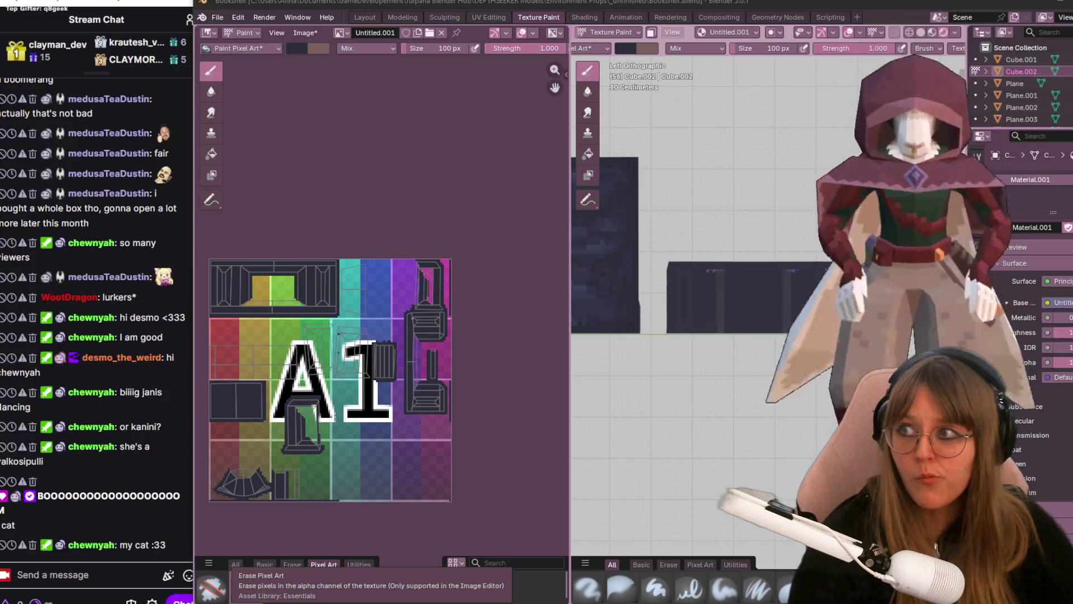
- Drag the Chrome window with the cat photo in front of the Blender workspace
mouse_move(1072, 7)
left_mouse_down()
mouse_move(607, 8)
mouse_move(297, 28)
left_mouse_up()
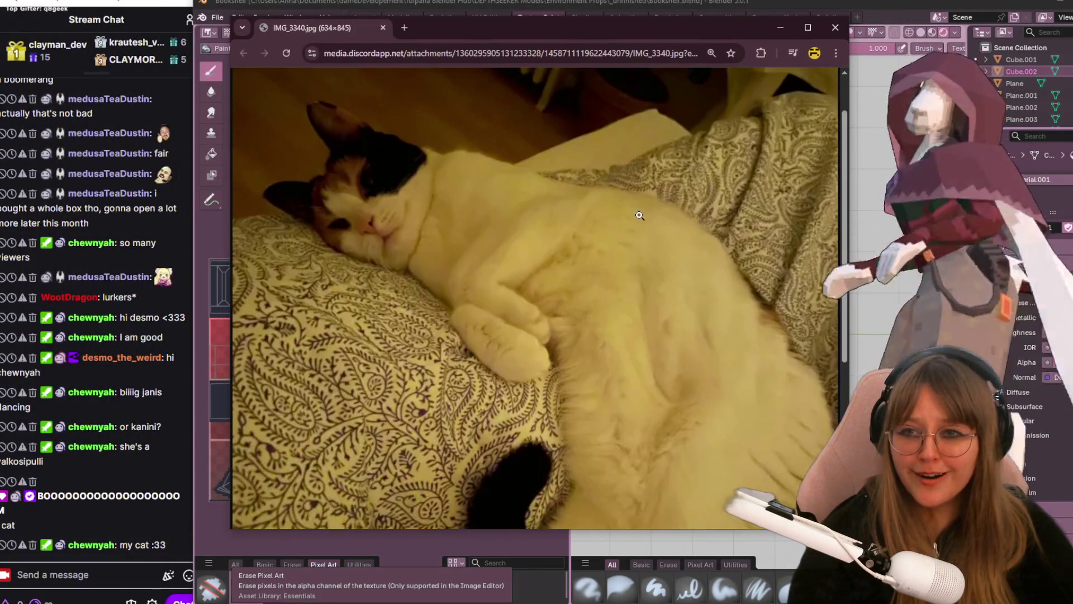
scroll(616, 283, "down", 1, "ctrl")
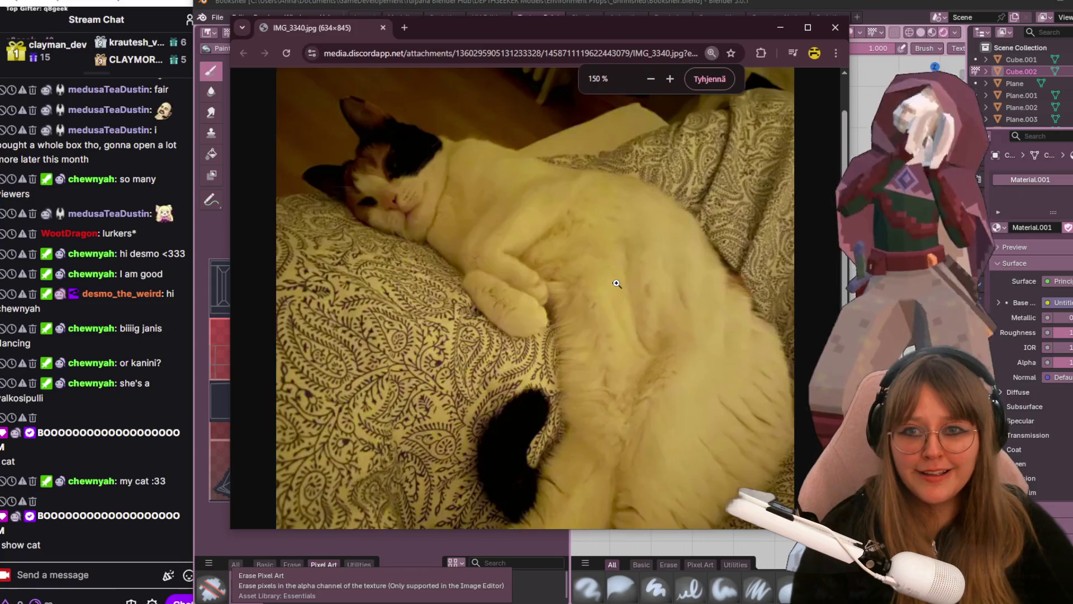
scroll(616, 284, "down", 1, "ctrl")
scroll(616, 283, "down", 1, "ctrl")
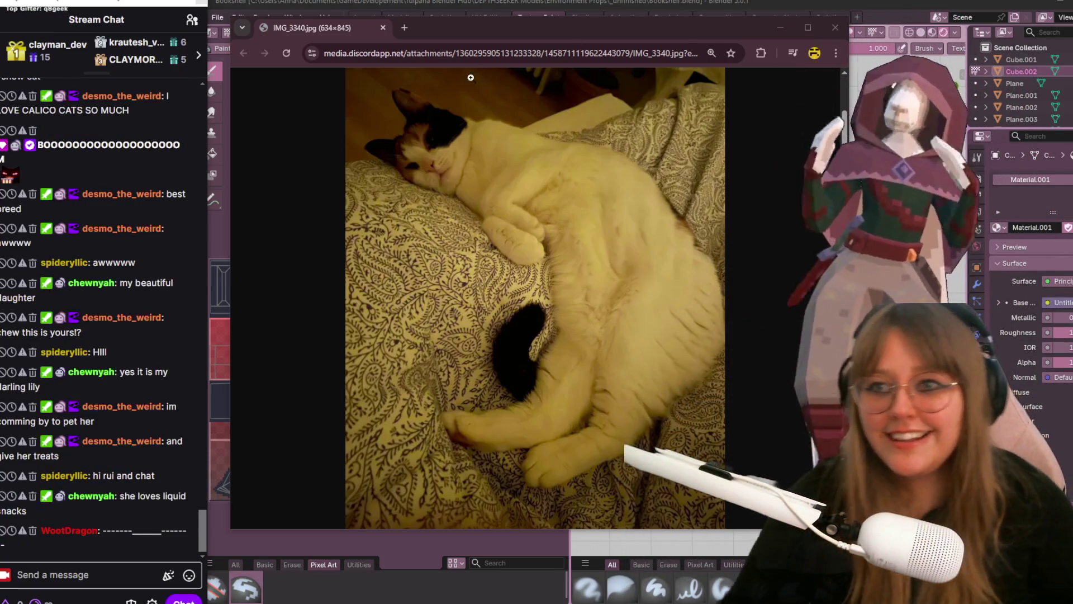
scroll(439, 198, "up", 1, "ctrl")
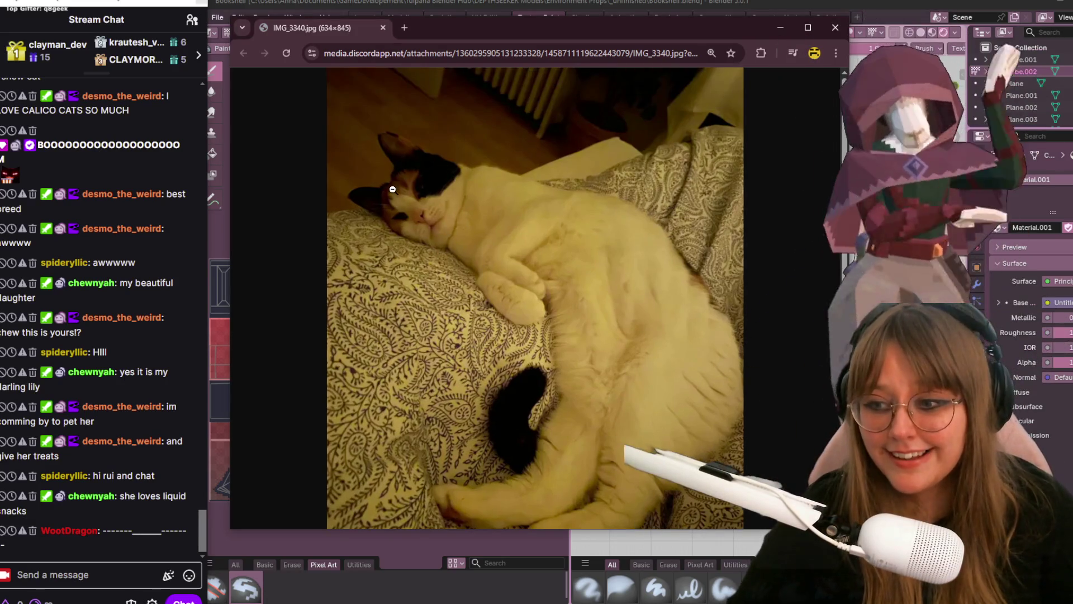
scroll(392, 188, "up", 3, "ctrl")
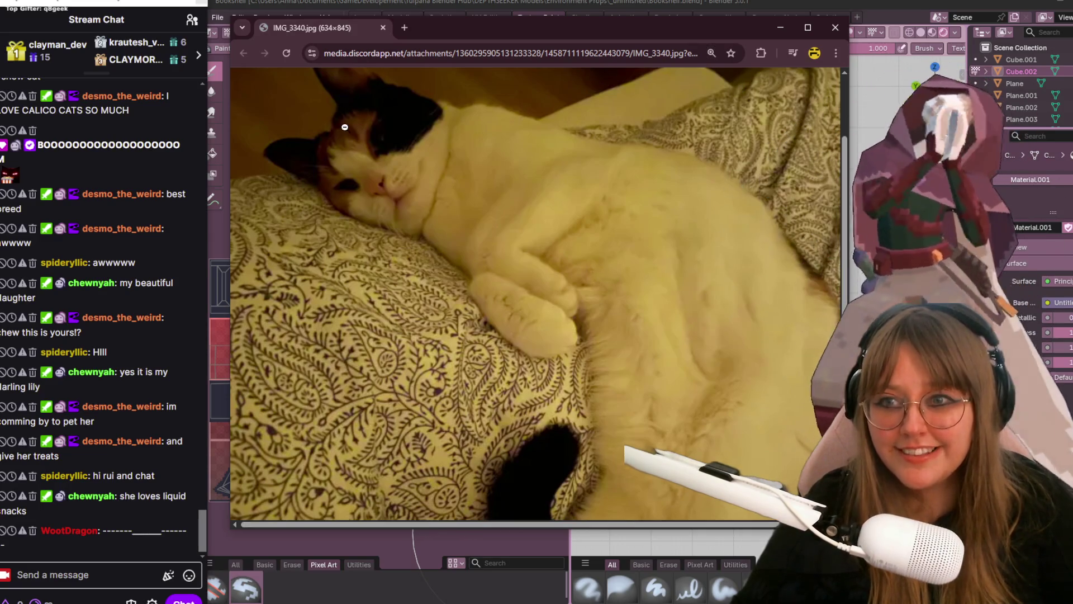
scroll(345, 127, "up", 1, "ctrl")
scroll(361, 168, "up", 1, "ctrl")
scroll(366, 198, "up", 1, "ctrl")
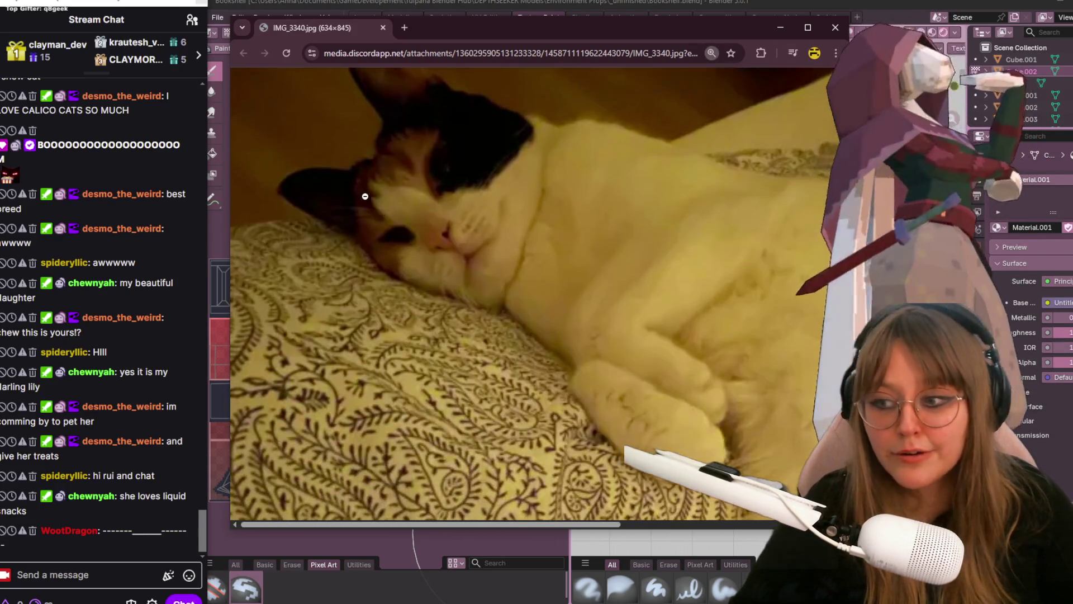
scroll(386, 194, "down", 1)
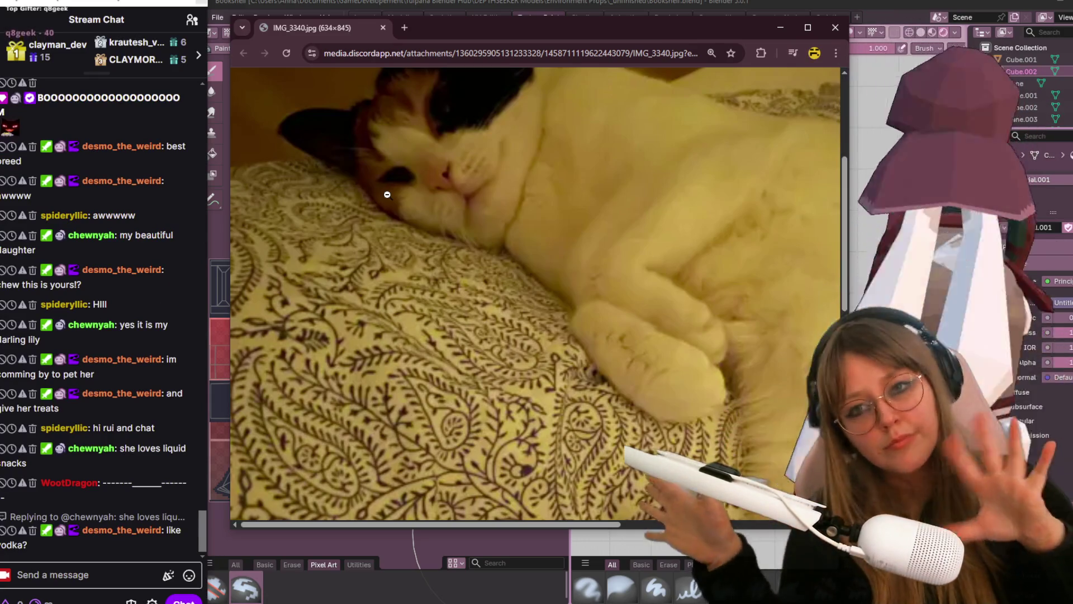
scroll(423, 110, "up", 1)
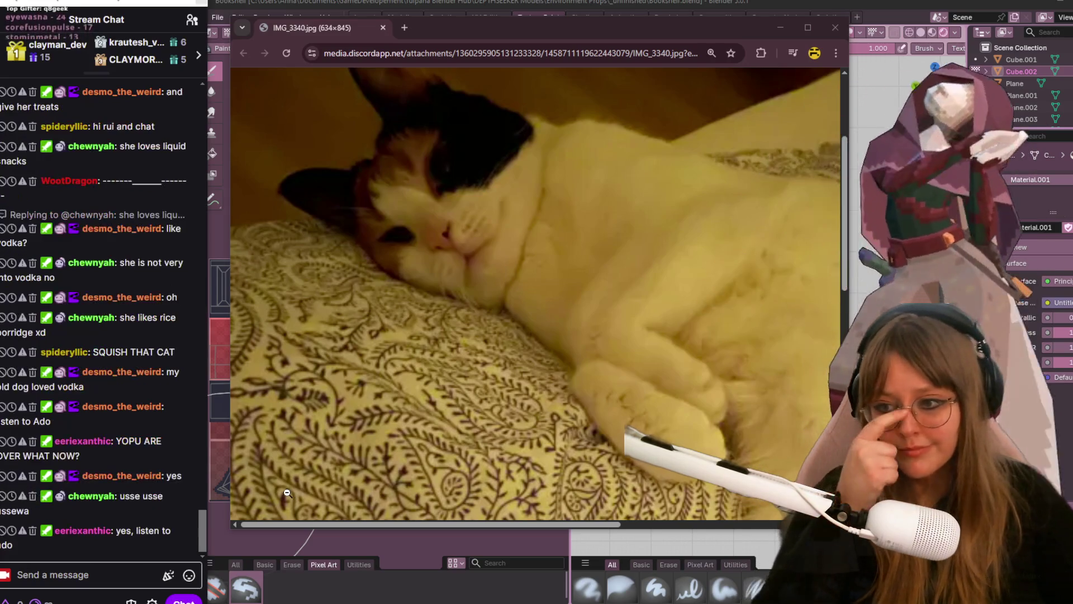
scroll(411, 226, "up", 1)
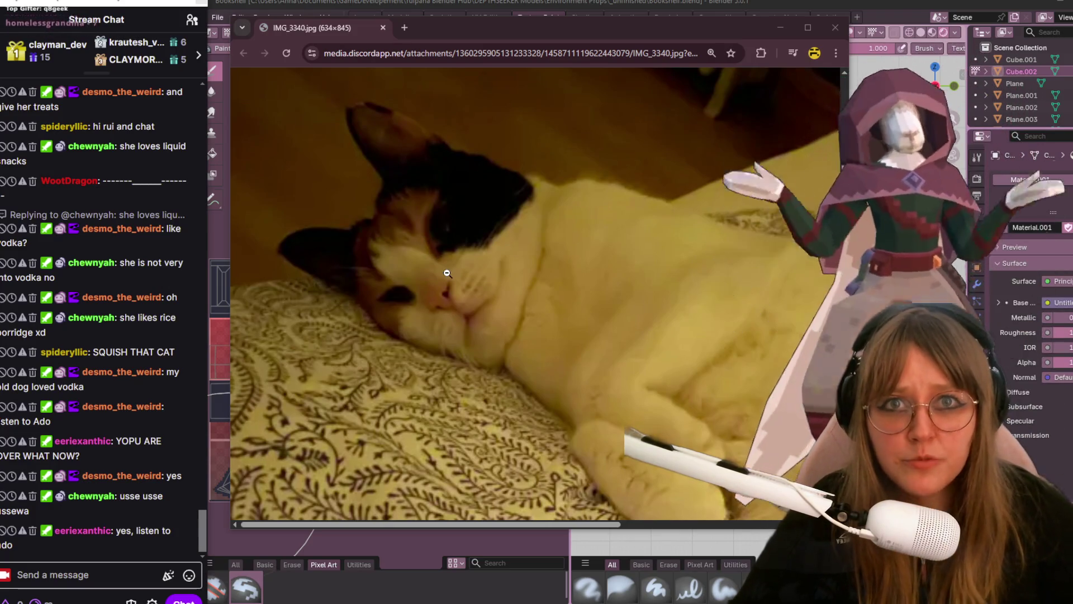
scroll(474, 271, "down", 1, "ctrl")
scroll(504, 279, "down", 3, "ctrl")
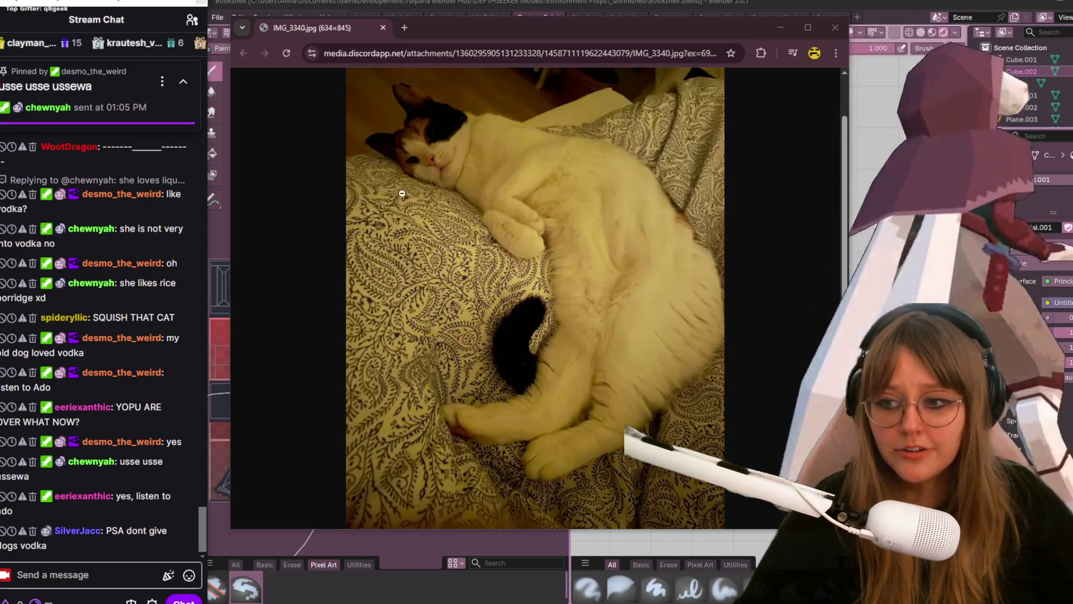
scroll(403, 195, "up", 2, "ctrl")
scroll(407, 227, "up", 2, "ctrl")
scroll(412, 259, "up", 2, "ctrl")
scroll(419, 305, "up", 1, "ctrl")
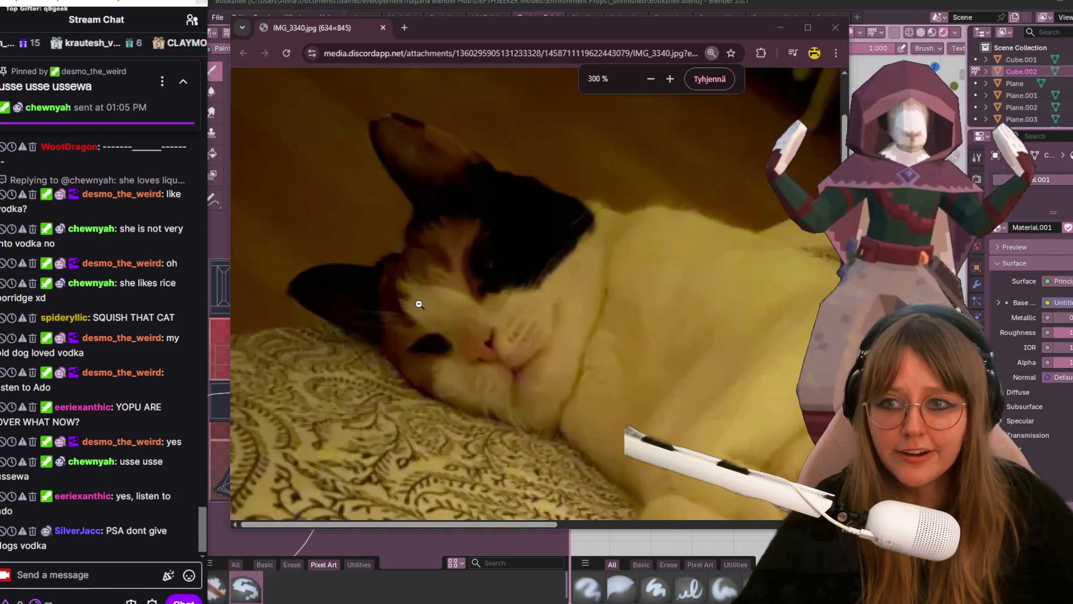
scroll(419, 304, "down", 2)
scroll(436, 302, "down", 2)
scroll(458, 300, "down", 2, "ctrl")
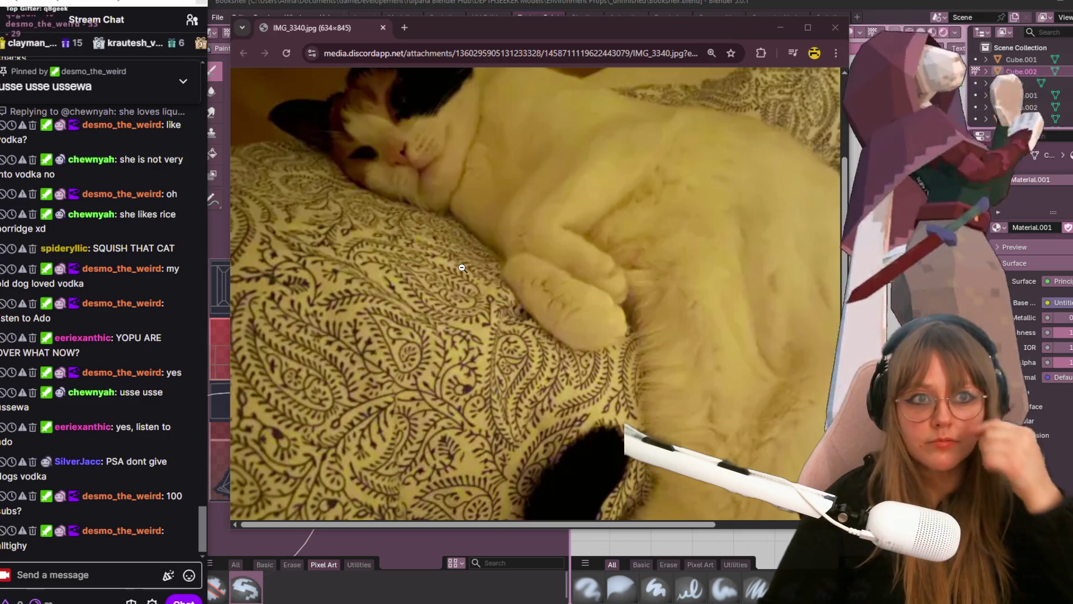
left_click(641, 289)
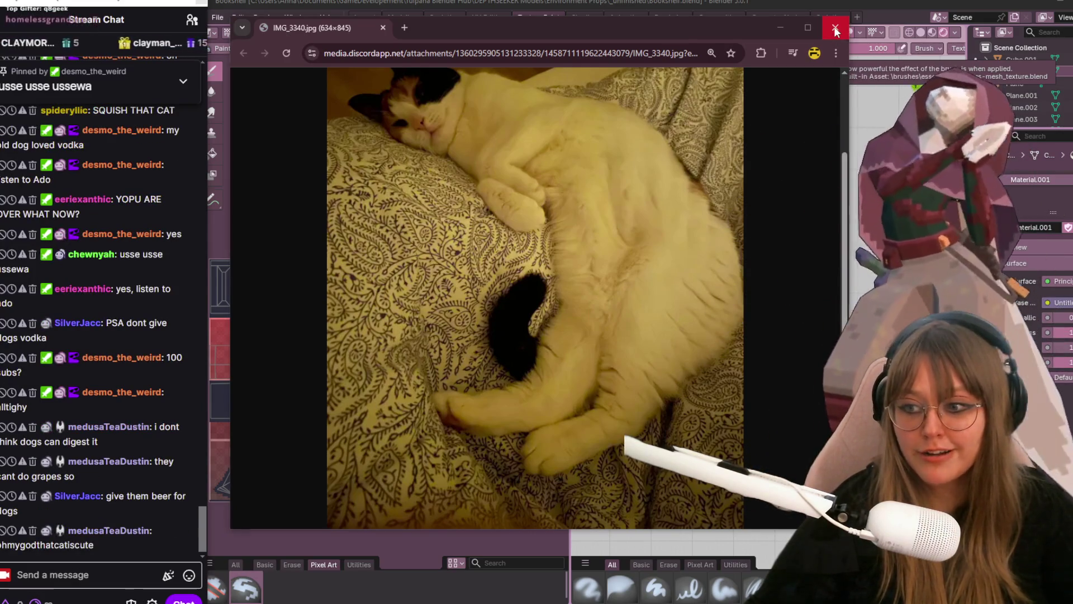
left_click(834, 26)
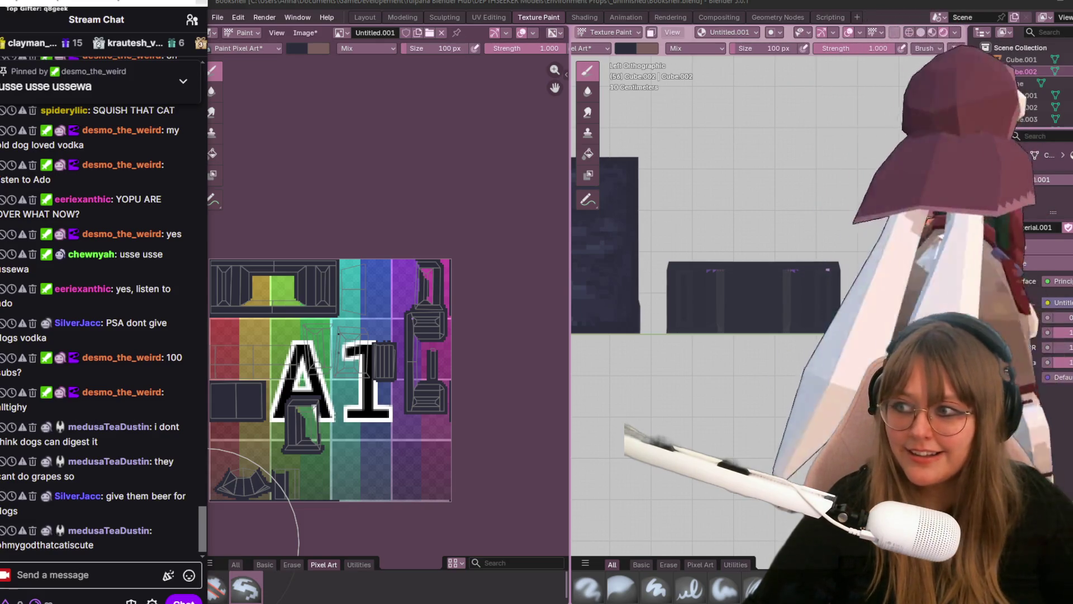
left_click_drag(701, 0, 684, 31)
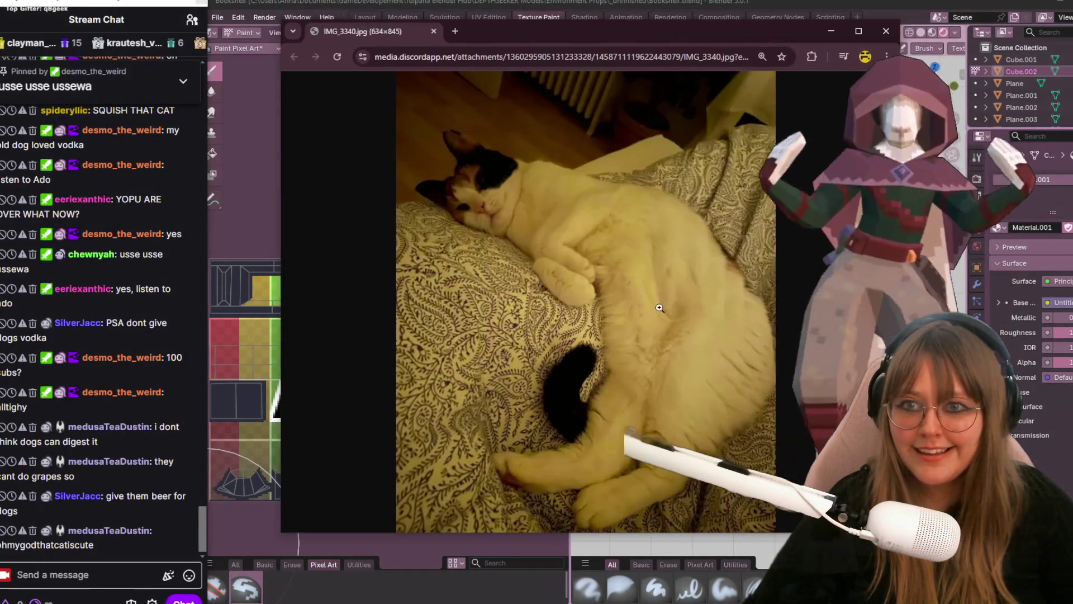
scroll(556, 477, "up", 1, "ctrl")
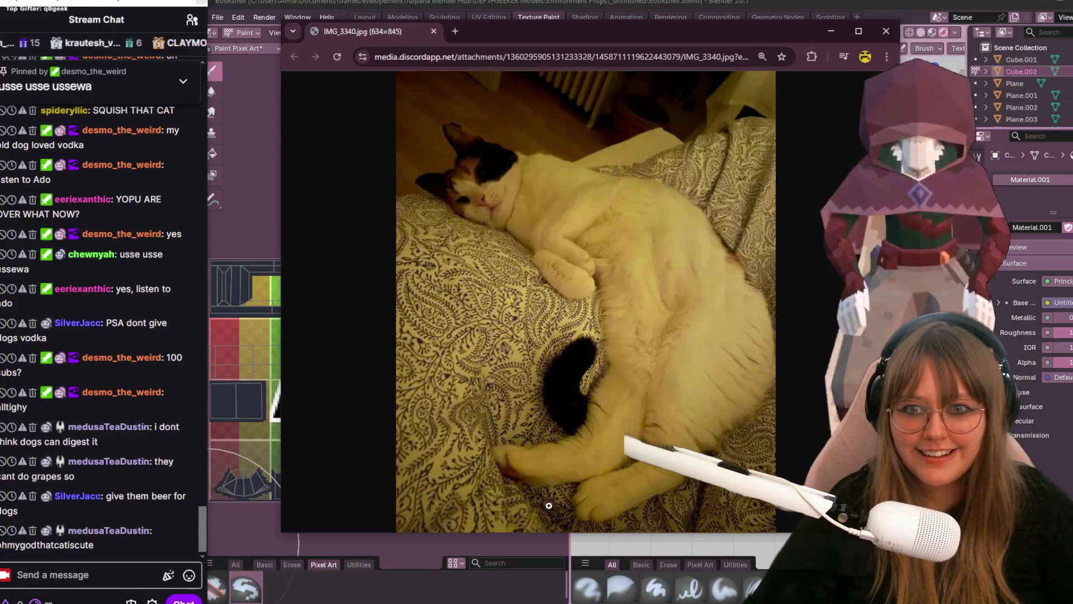
scroll(545, 461, "up", 2, "ctrl")
scroll(528, 445, "up", 2, "ctrl")
scroll(523, 426, "up", 2, "ctrl")
scroll(523, 426, "down", 3)
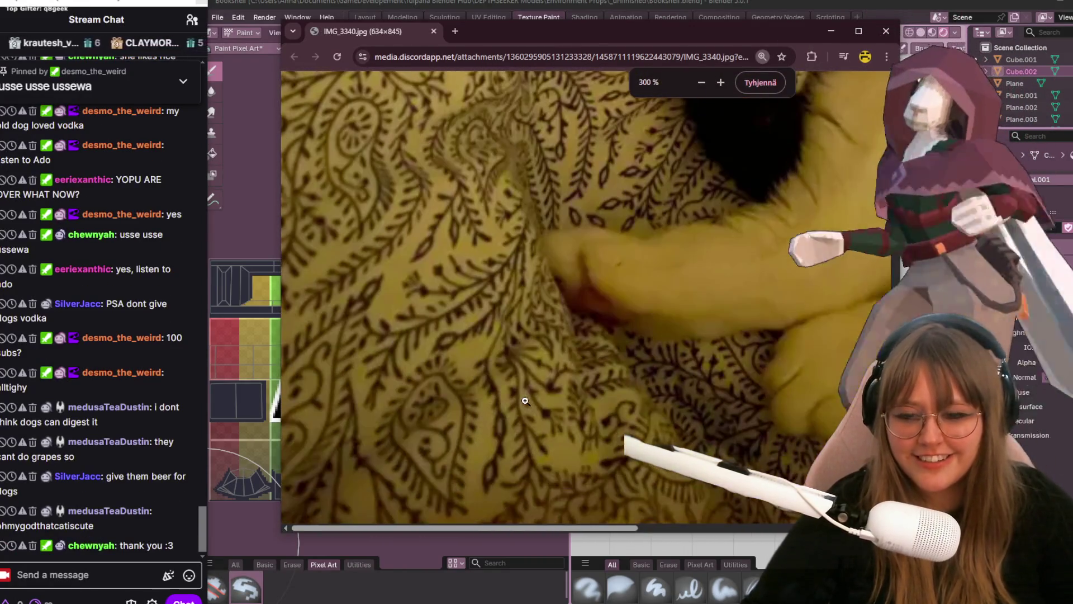
scroll(565, 348, "right", 3)
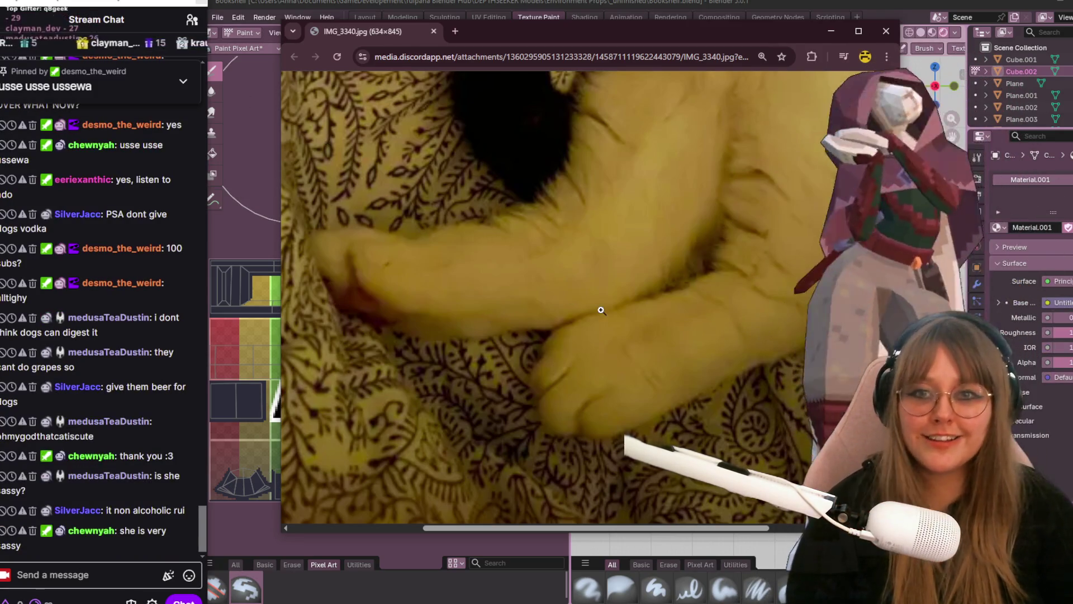
scroll(601, 310, "down", 2)
scroll(613, 307, "up", 2)
scroll(681, 252, "down", 2, "ctrl")
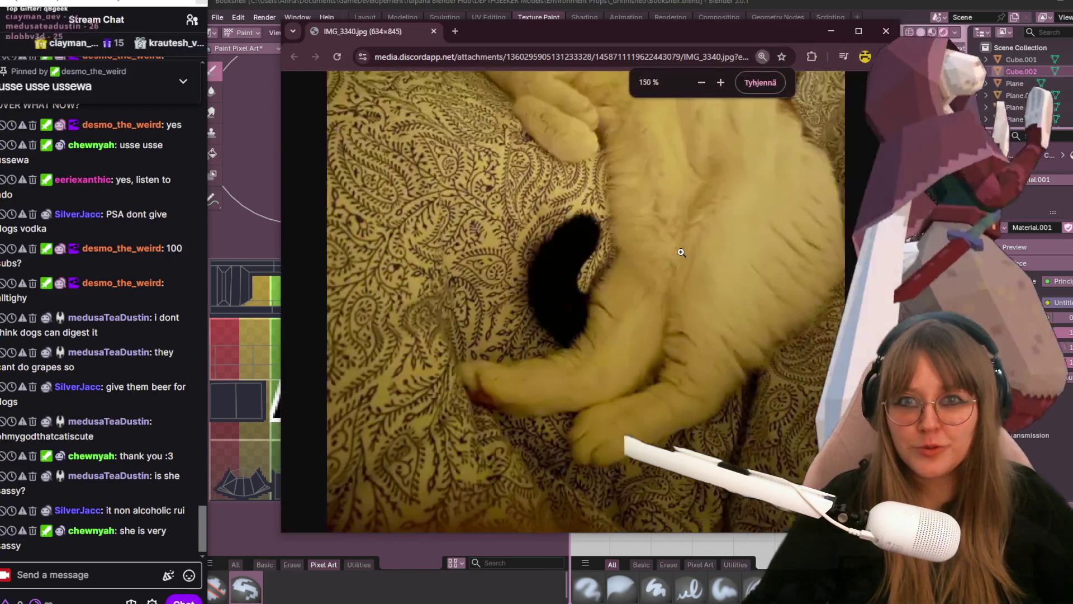
scroll(681, 252, "down", 2, "ctrl")
scroll(681, 252, "down", 1, "ctrl")
scroll(716, 322, "up", 1, "ctrl")
scroll(716, 322, "up", 3, "ctrl")
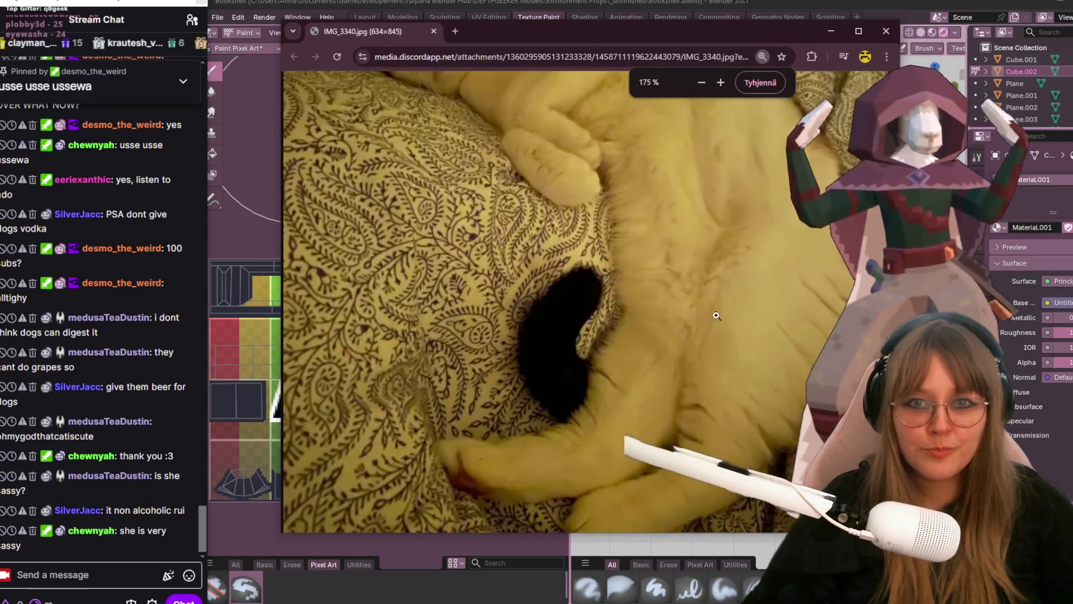
scroll(764, 255, "up", 2, "ctrl")
left_click_drag(582, 524, 636, 512)
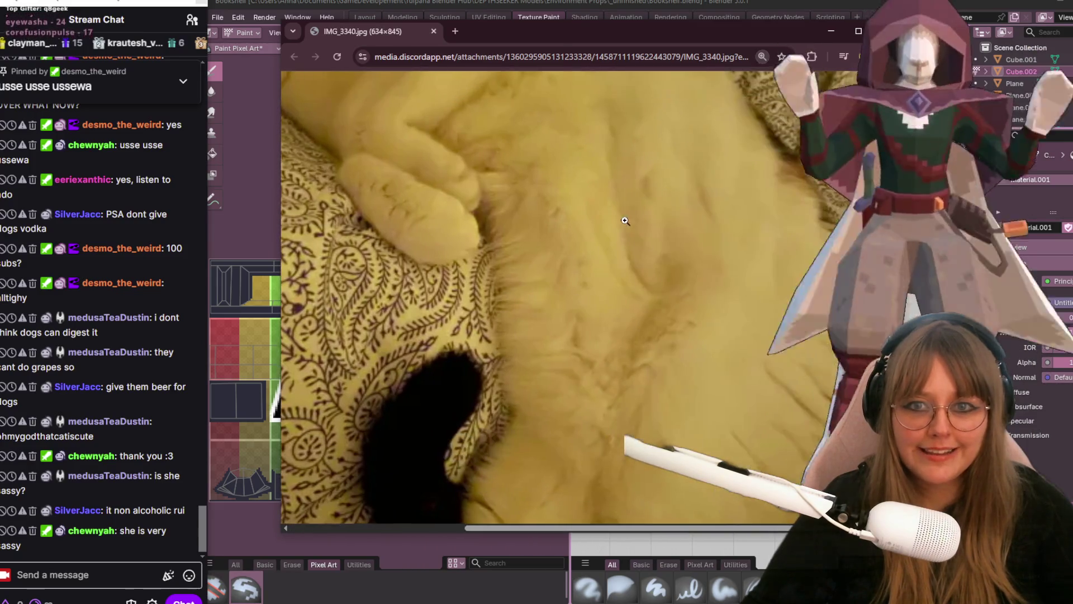
scroll(613, 226, "up", 2)
scroll(578, 340, "up", 1, "ctrl")
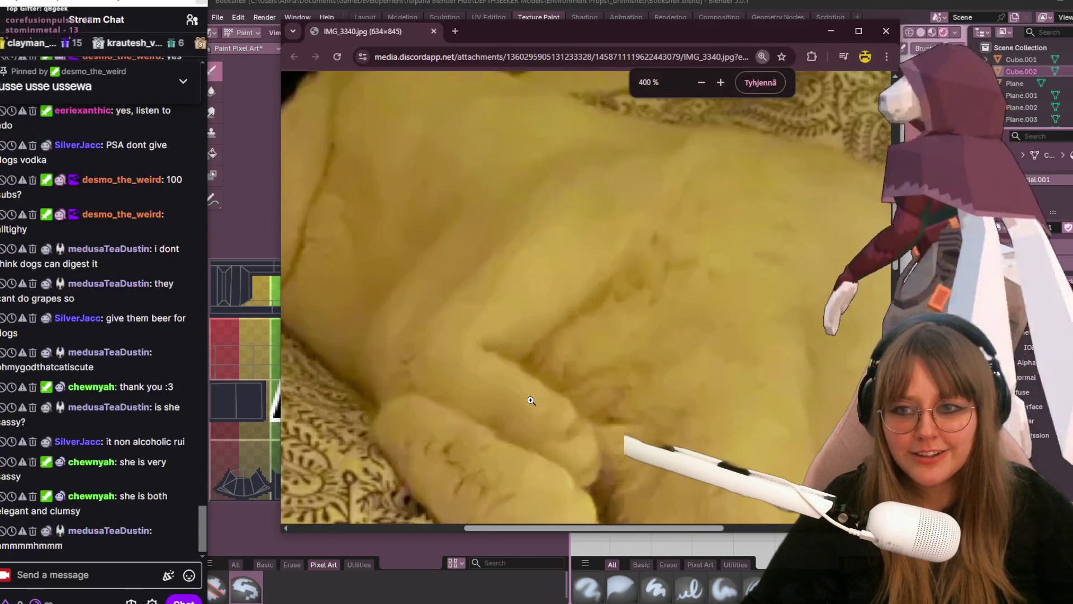
scroll(558, 348, "up", 1, "ctrl")
scroll(538, 356, "up", 1, "ctrl")
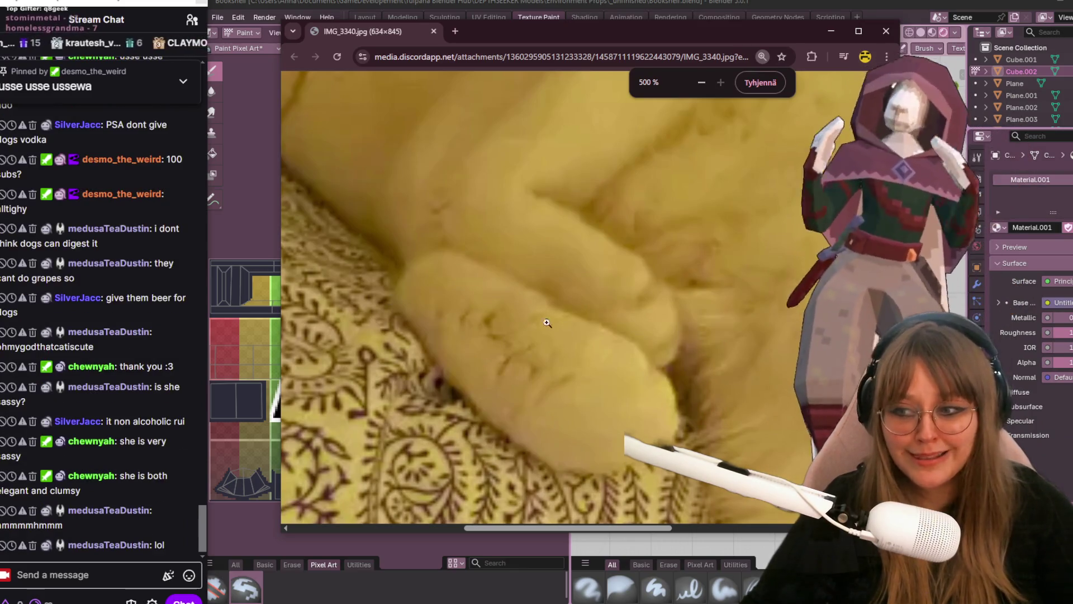
scroll(712, 369, "down", 3, "ctrl")
scroll(495, 267, "down", 2, "ctrl")
scroll(495, 266, "down", 3, "ctrl")
scroll(570, 336, "up", 4, "ctrl")
scroll(620, 377, "up", 2, "ctrl")
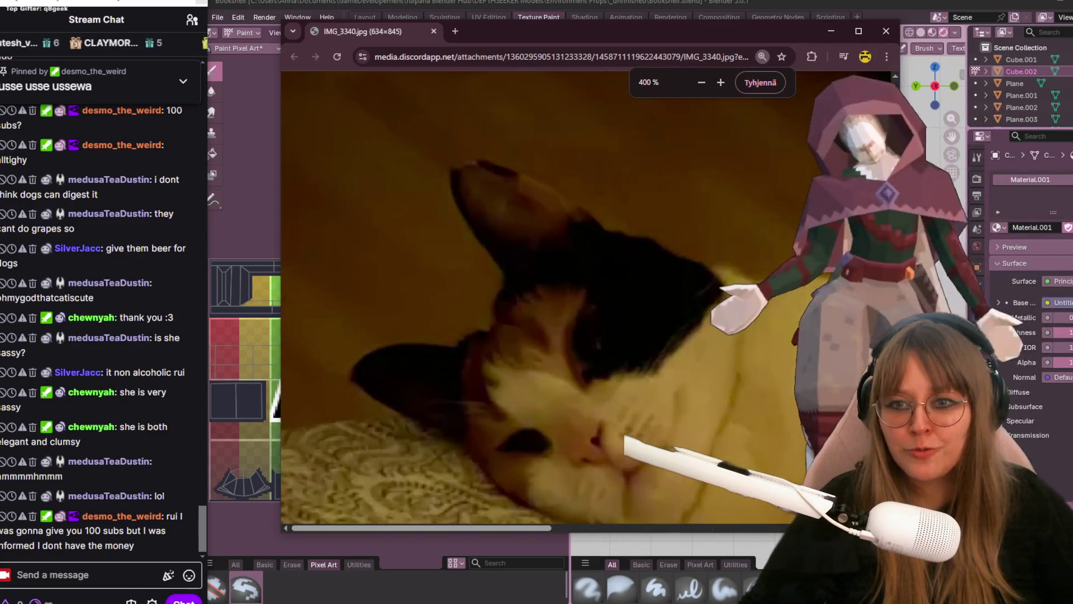
scroll(651, 408, "up", 1, "ctrl")
scroll(651, 408, "down", 1, "ctrl")
scroll(659, 407, "up", 2, "ctrl")
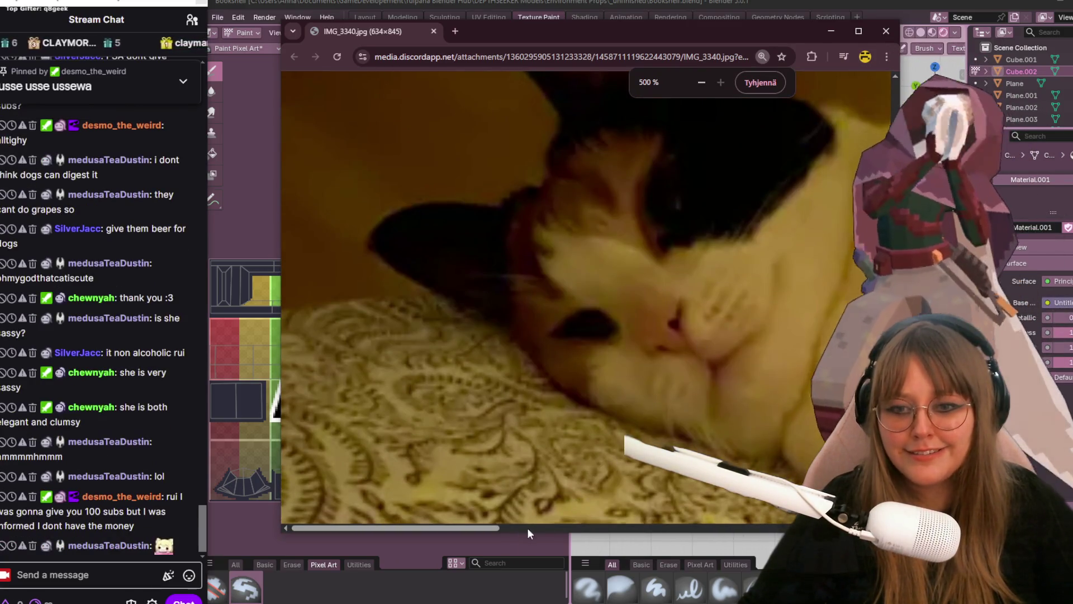
- Look over the cat photo in Chrome, then close it to return to Blender
left_click(530, 528)
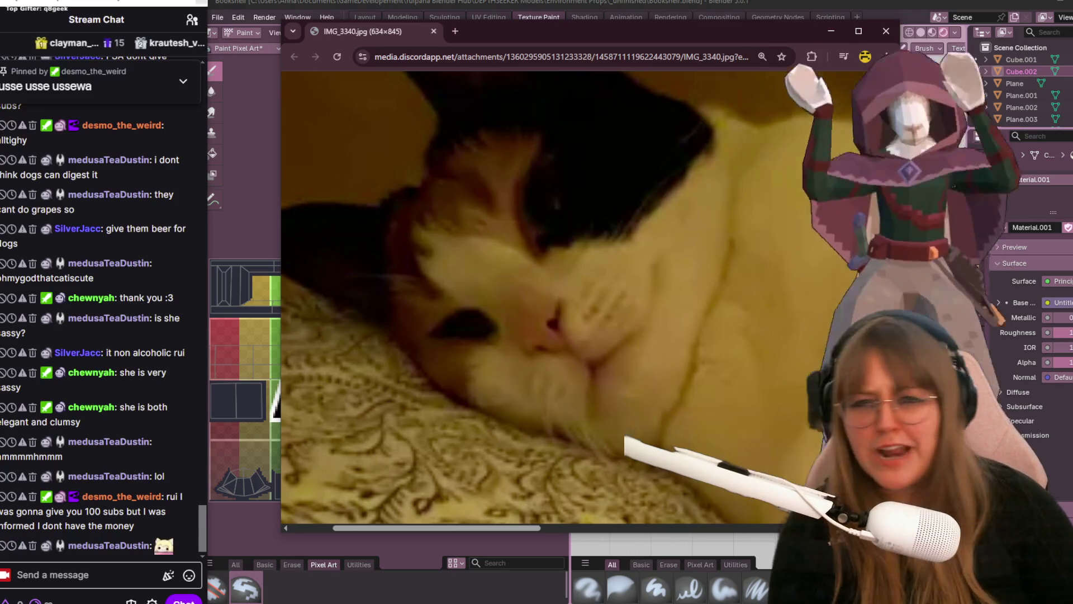
left_click(885, 31)
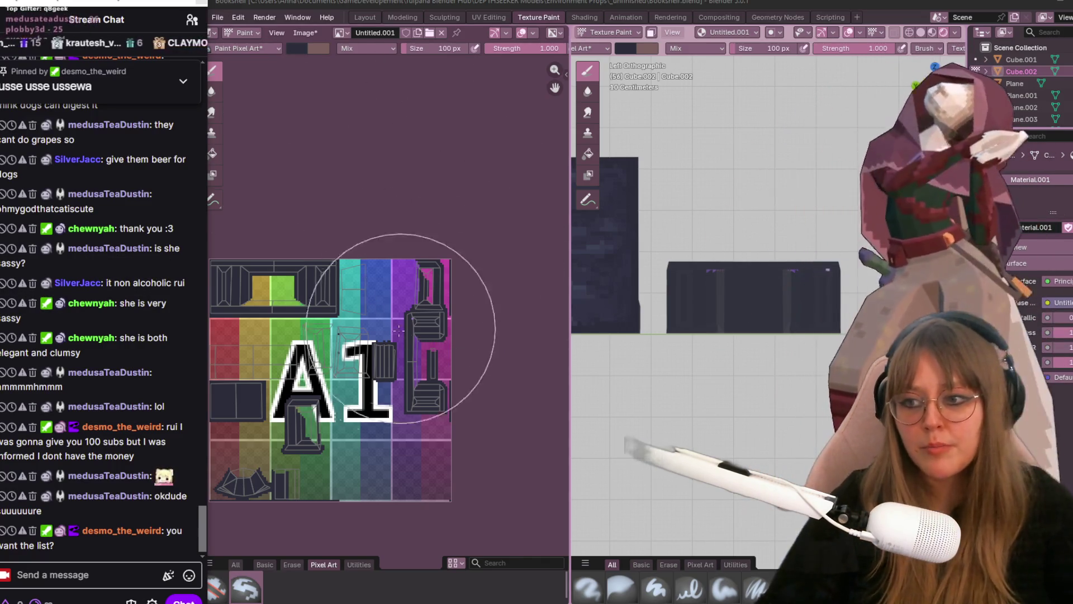
middle_click_drag(408, 315, 475, 230)
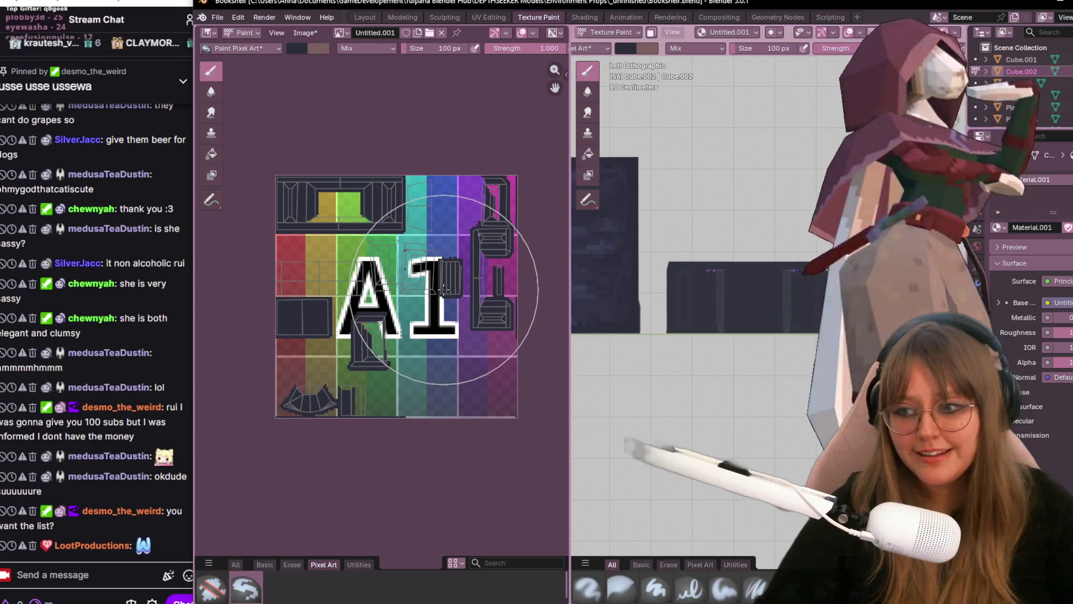
scroll(442, 289, "up", 1)
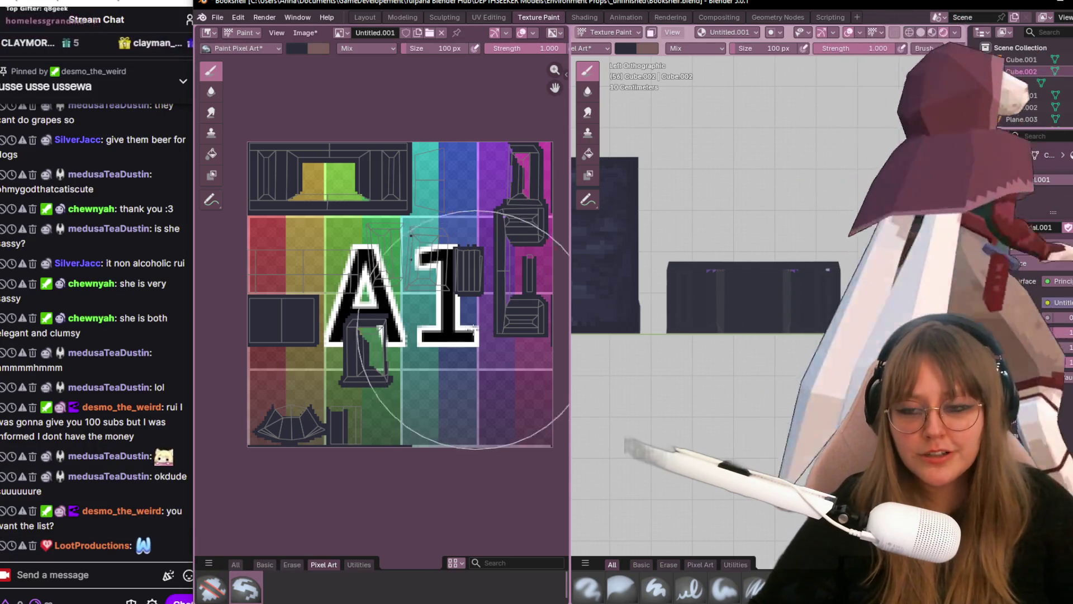
scroll(420, 294, "up", 1)
middle_click_drag(380, 243, 308, 297)
scroll(309, 299, "down", 2)
mouse_move(654, 335)
middle_mouse_down()
mouse_move(710, 352)
mouse_move(781, 294)
mouse_move(880, 285)
middle_mouse_up()
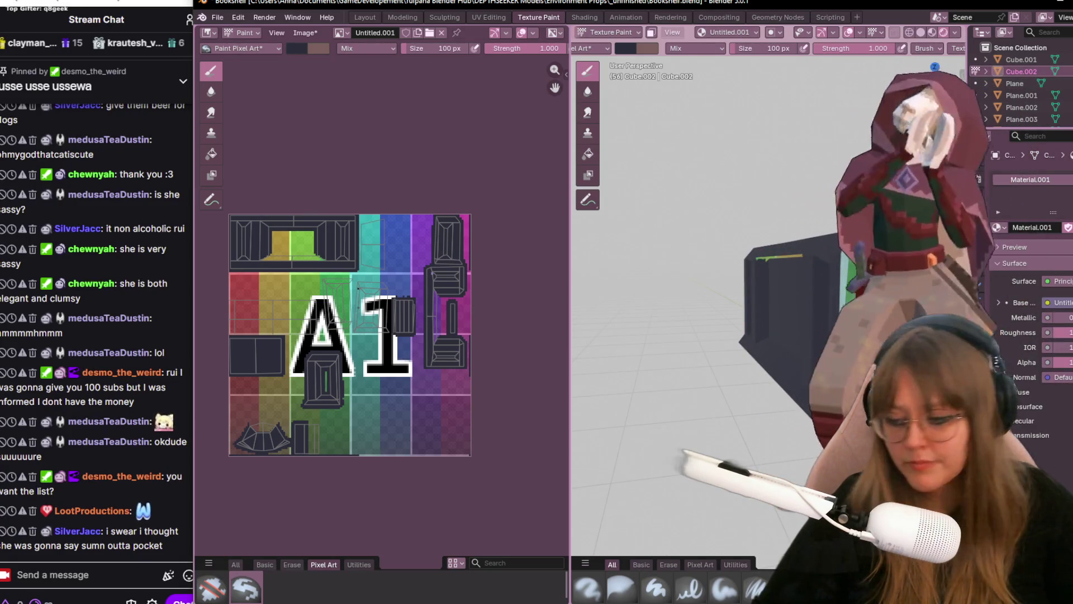
key("KP_Divide")
- View the shelf piece from behind and paint its colourful back dark blue-grey
middle_click_drag(880, 286, 805, 218)
scroll(804, 218, "up", 3)
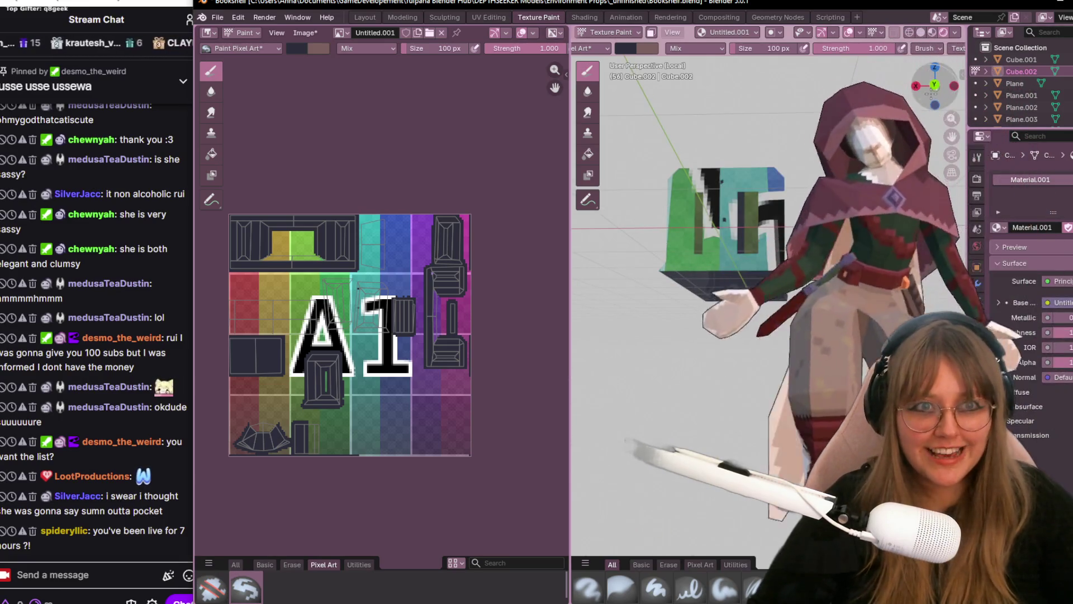
key("KP_1")
key("ctrl+KP_1")
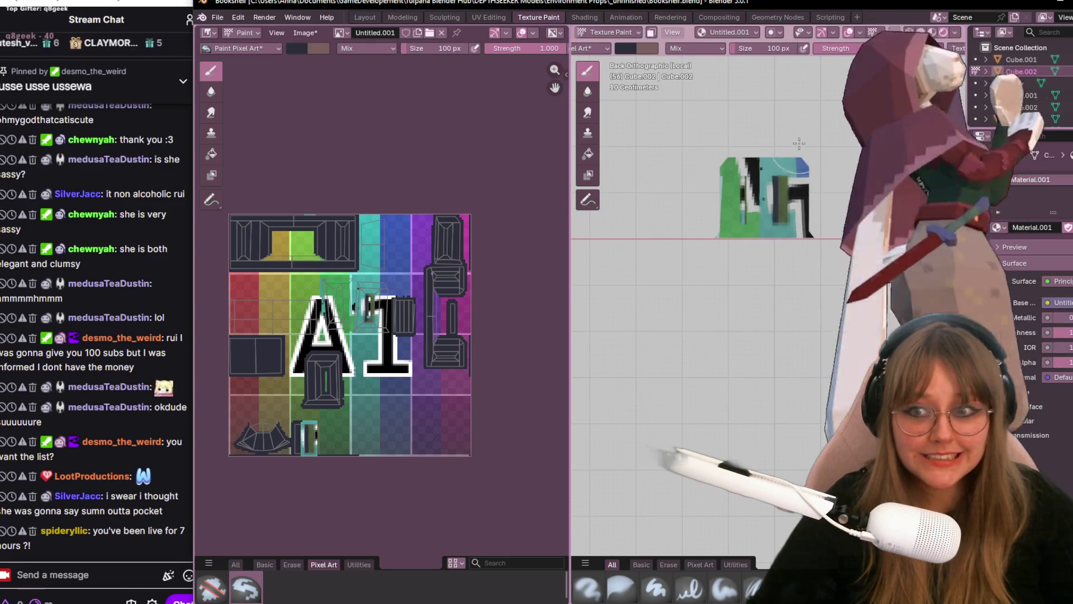
middle_click_drag(799, 144, 796, 195, "shift")
left_click_drag(764, 243, 760, 297)
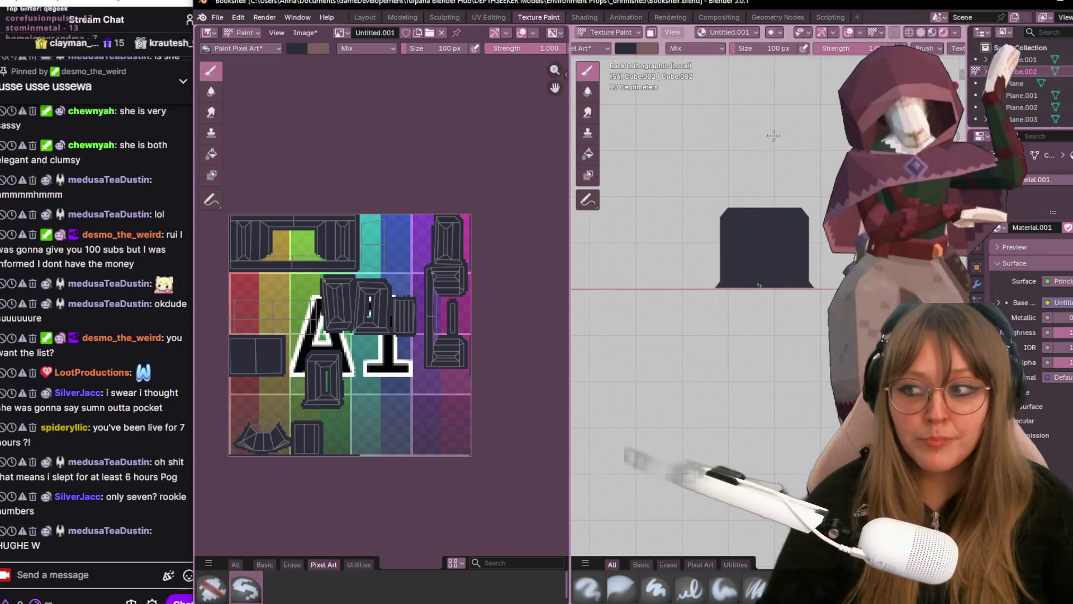
- Paint over the cyan patch, inspect the piece from several angles, and enter Edit Mode
mouse_move(754, 299)
middle_mouse_down()
mouse_move(790, 224)
mouse_move(755, 319)
middle_mouse_up()
left_click_drag(738, 277, 772, 432)
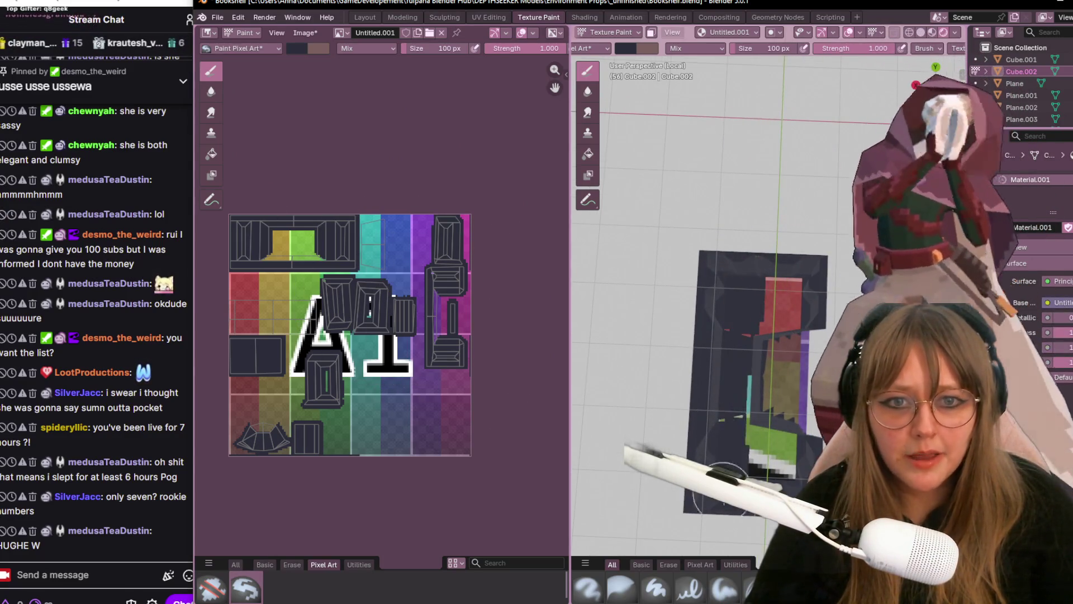
middle_click_drag(767, 432, 717, 289)
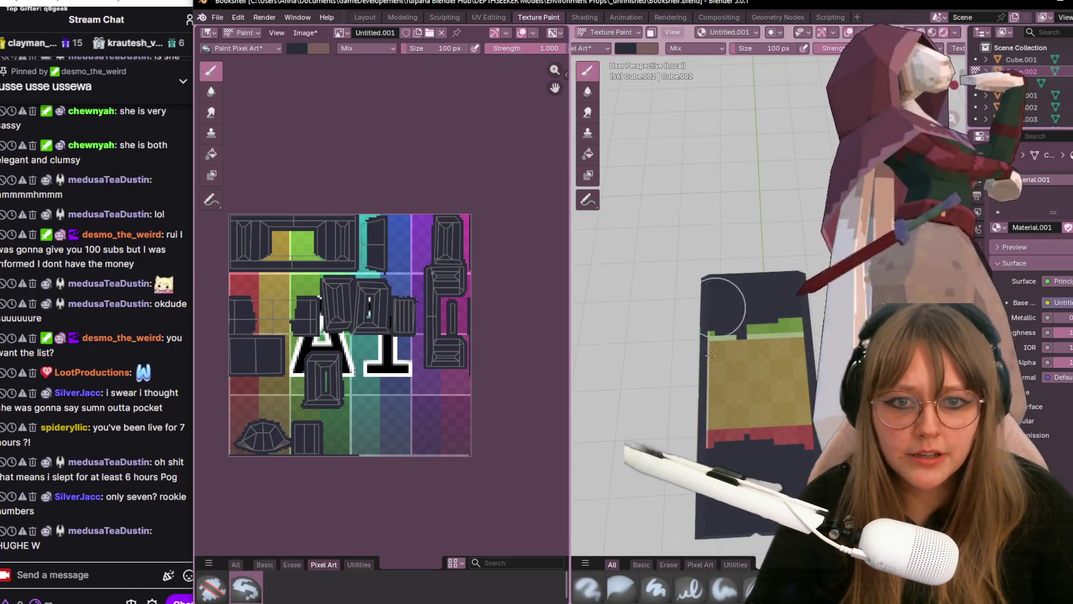
middle_click_drag(785, 287, 774, 175)
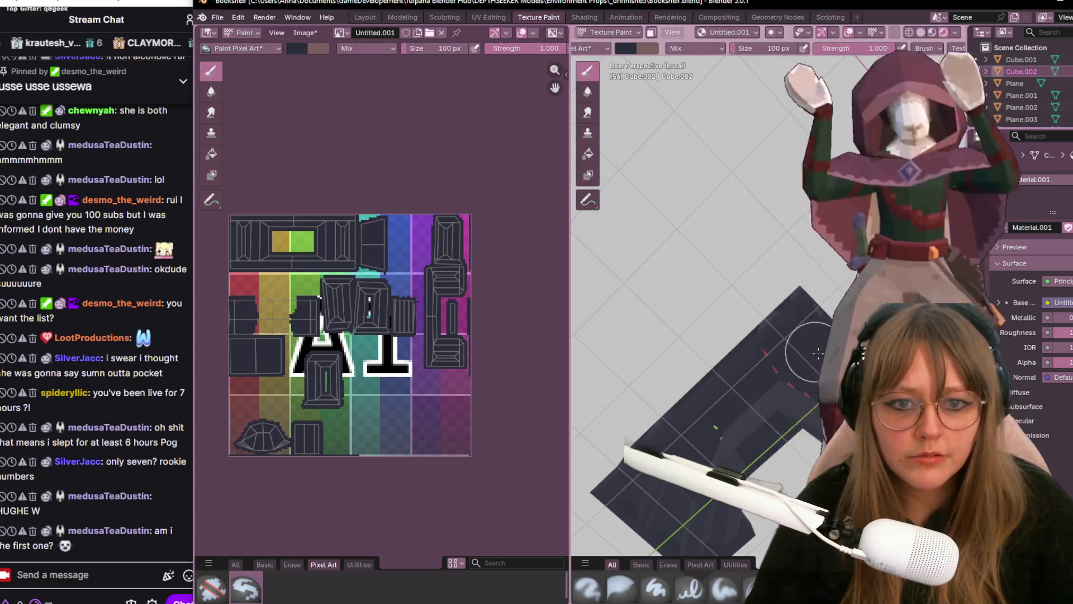
middle_click_drag(814, 351, 800, 436)
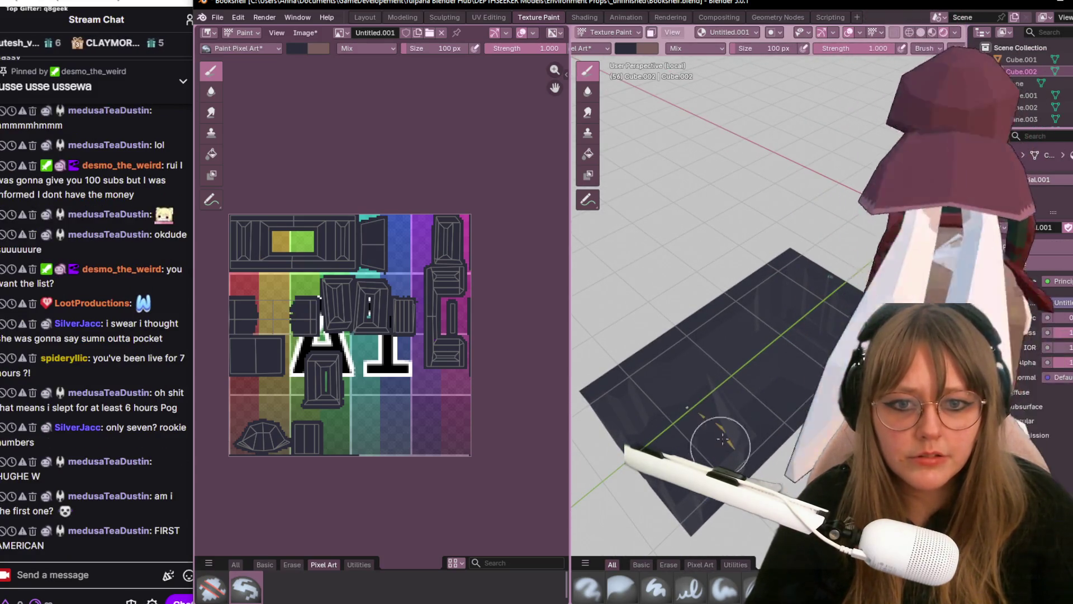
middle_click_drag(718, 454, 742, 409)
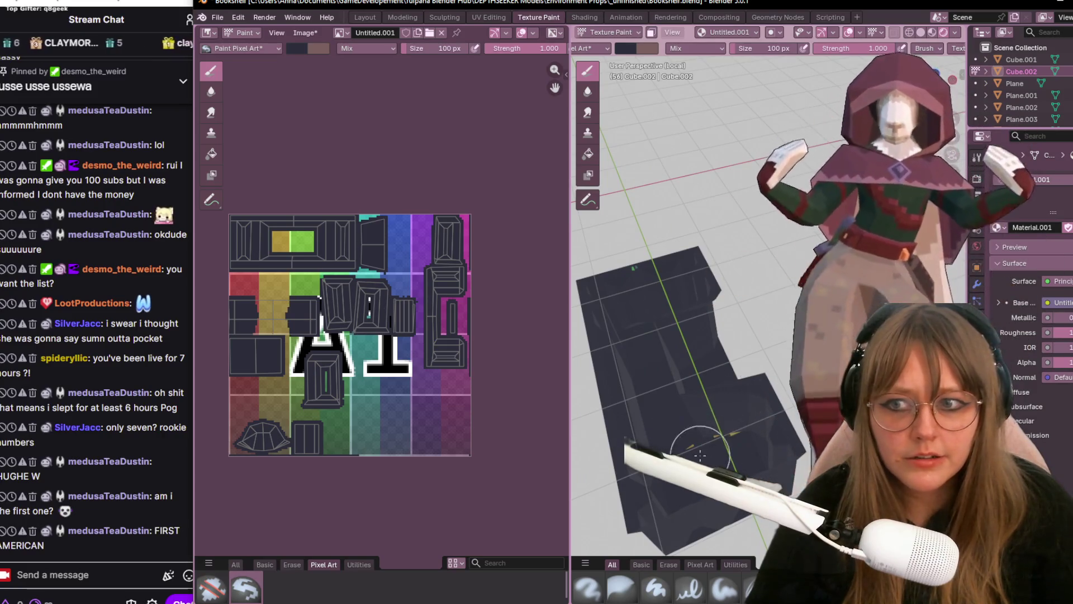
scroll(706, 431, "down", 5)
key("Tab")
scroll(816, 220, "down", 2)
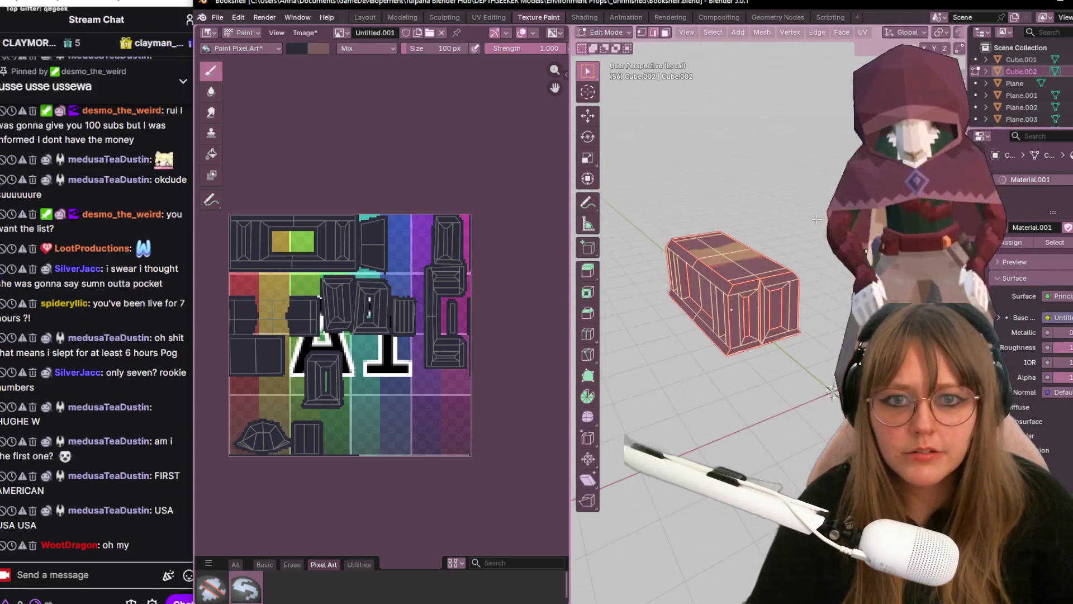
- Return to Texture Paint, set a 10 px brush, and paint the yellow-red plank patch dark
middle_click_drag(816, 220, 825, 281)
key("Tab")
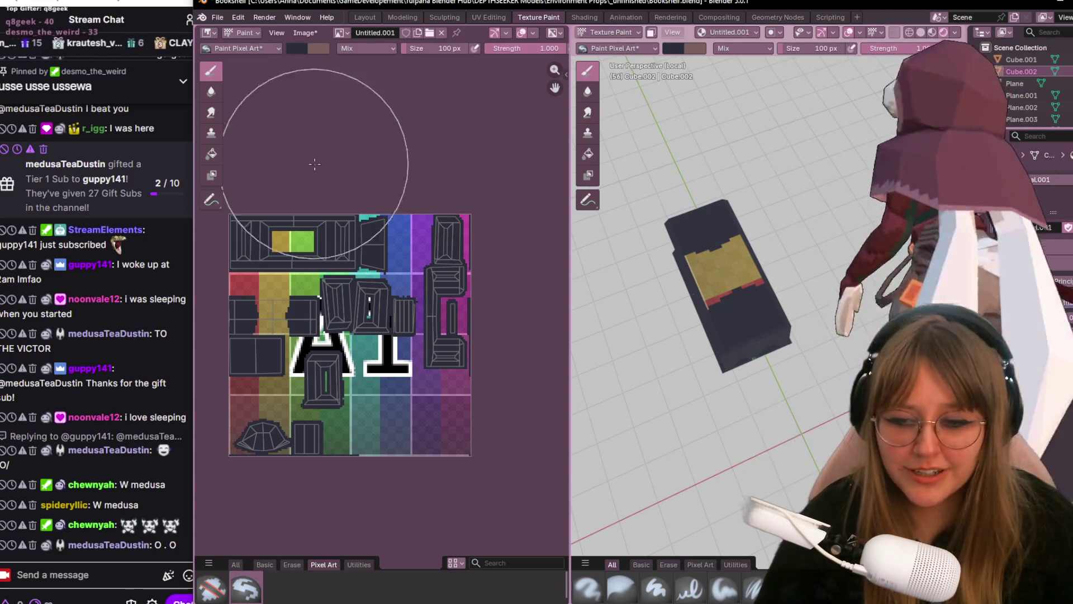
middle_click_drag(417, 263, 430, 229)
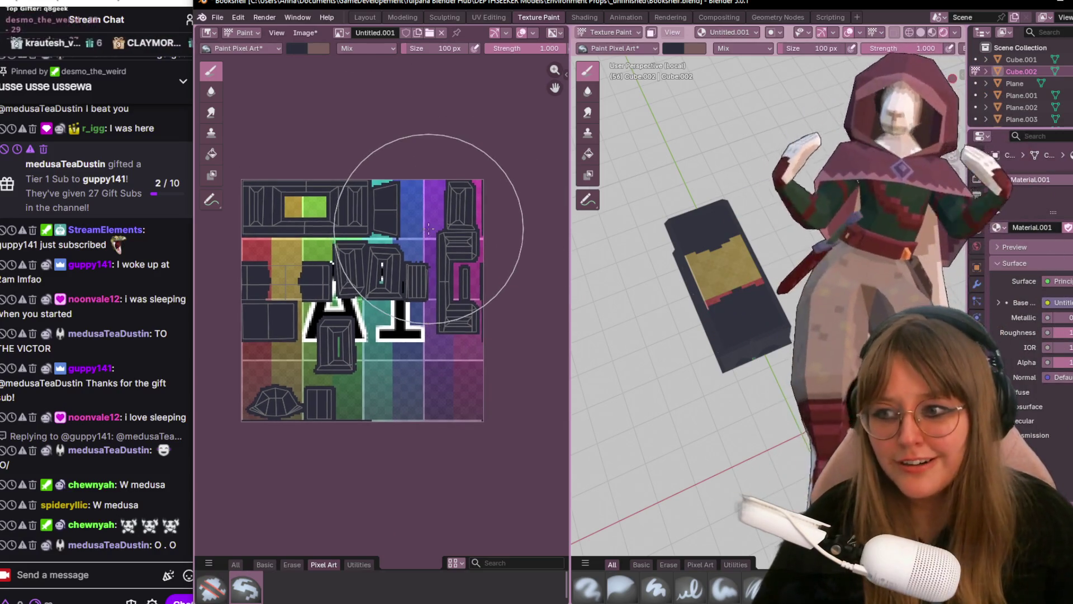
scroll(420, 176, "down", 1)
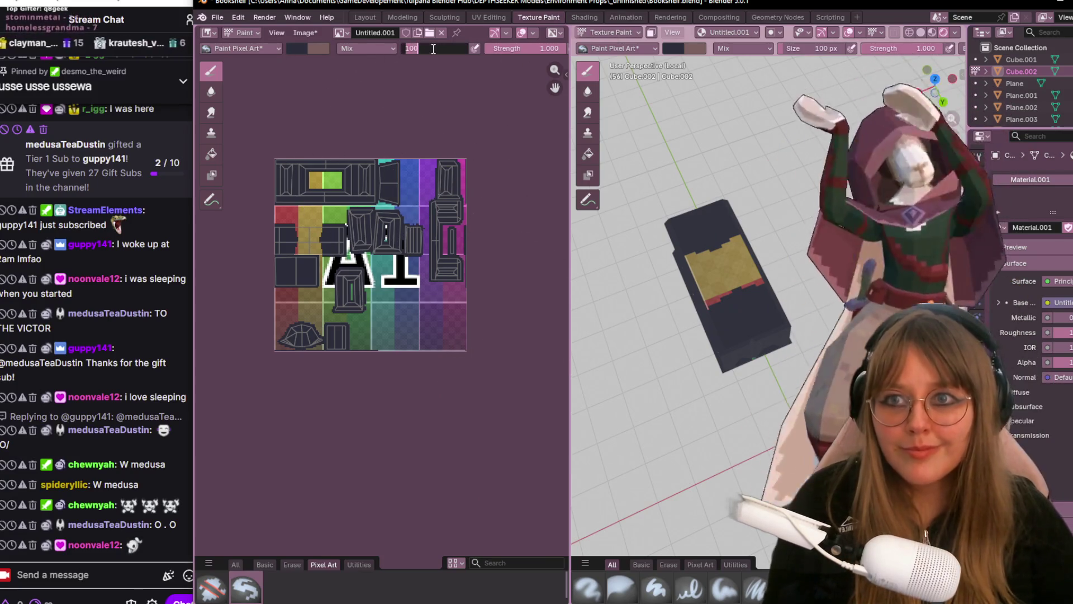
type("10")
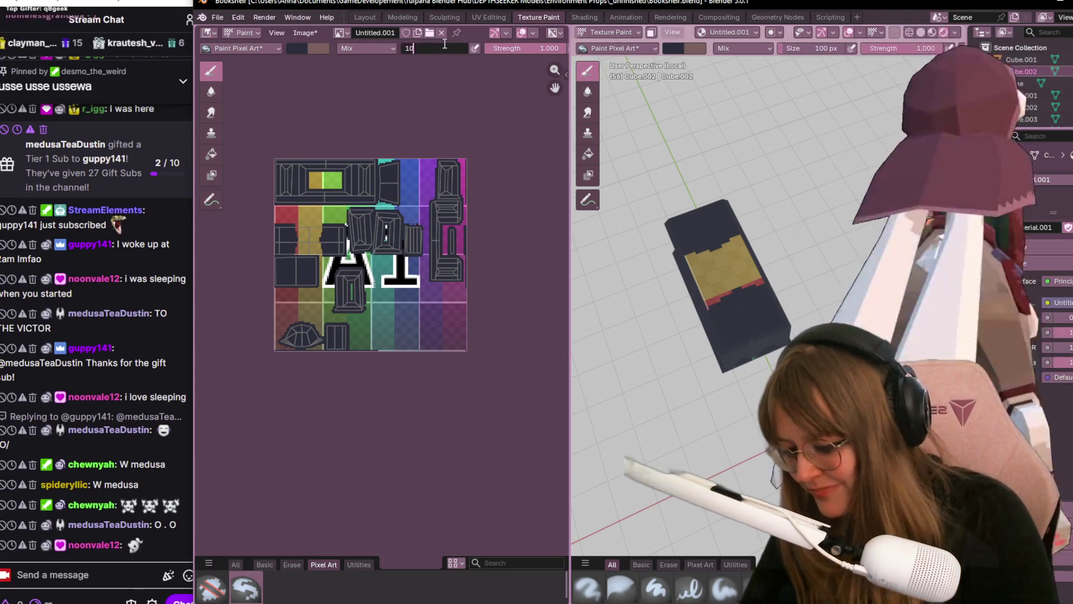
key("Return")
scroll(426, 303, "up", 2)
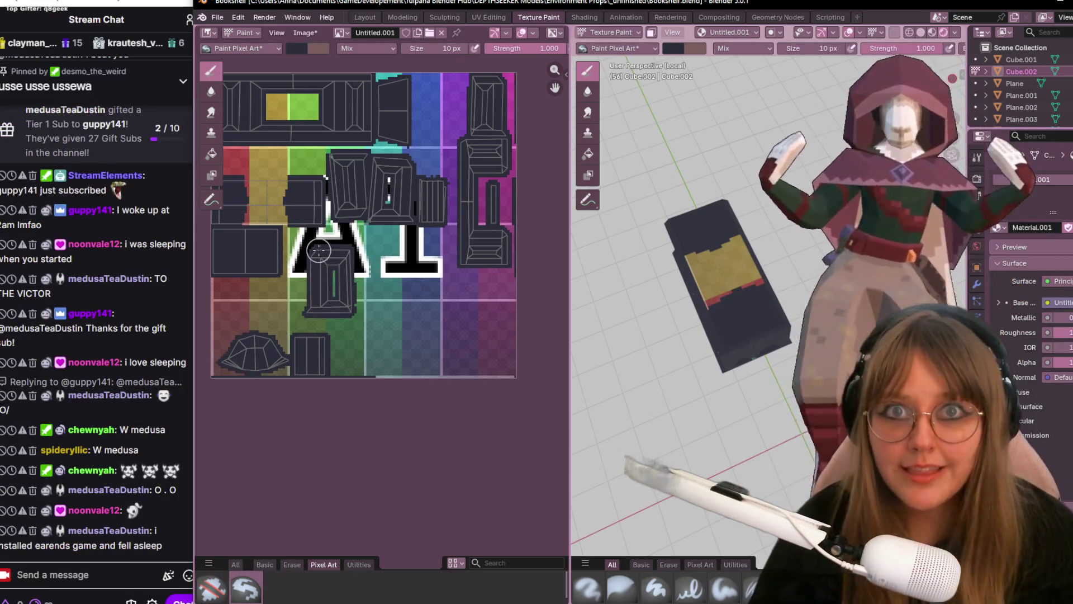
scroll(335, 248, "up", 1)
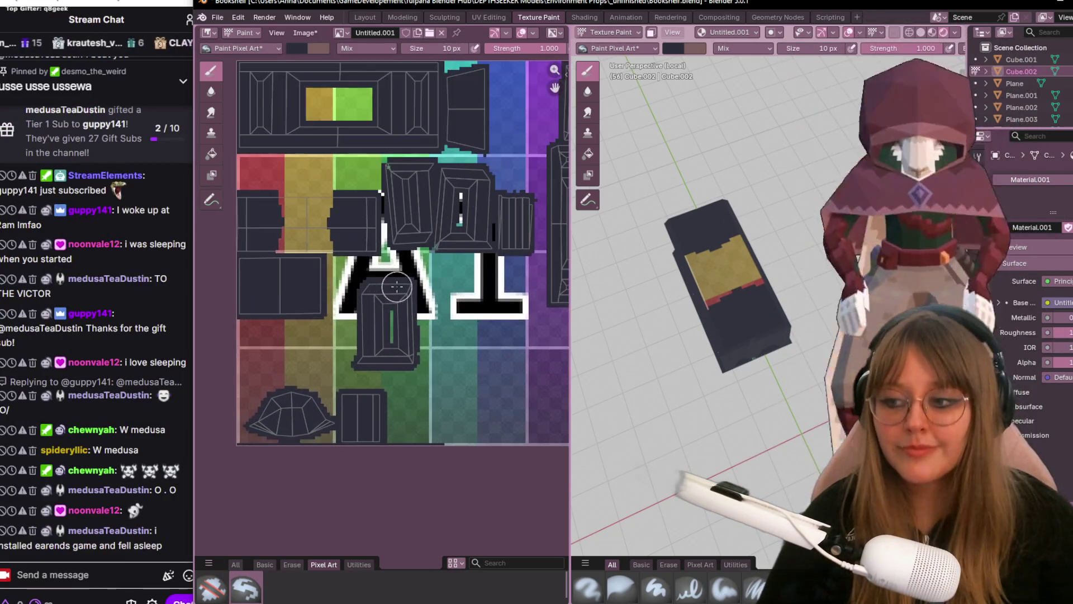
scroll(370, 244, "up", 1)
scroll(404, 242, "up", 1)
mouse_move(402, 245)
left_mouse_down()
mouse_move(290, 276)
mouse_move(382, 274)
left_mouse_up()
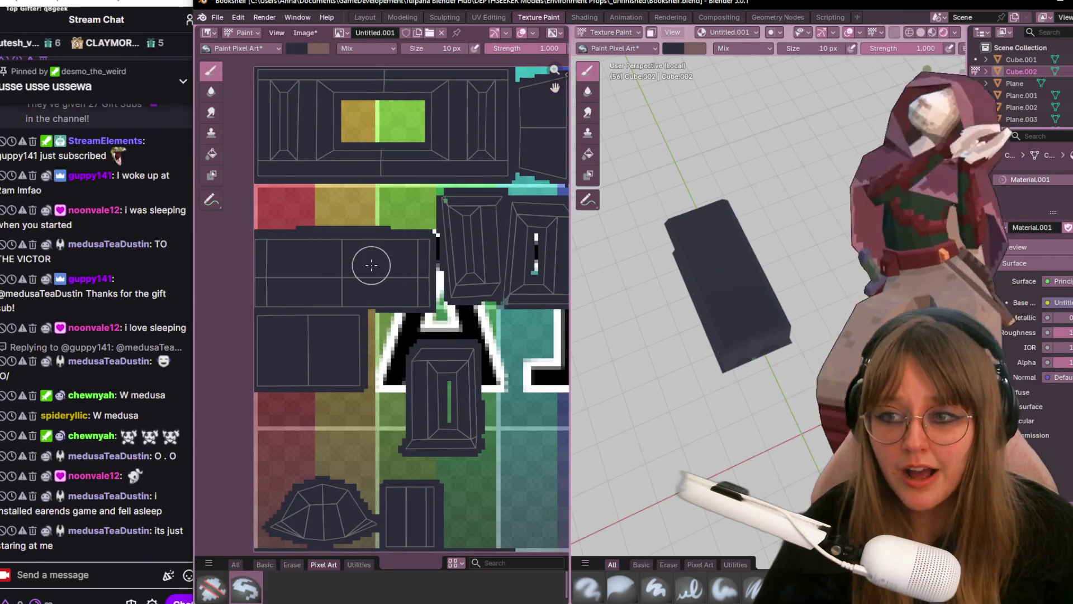
scroll(367, 256, "down", 1)
scroll(317, 275, "down", 1)
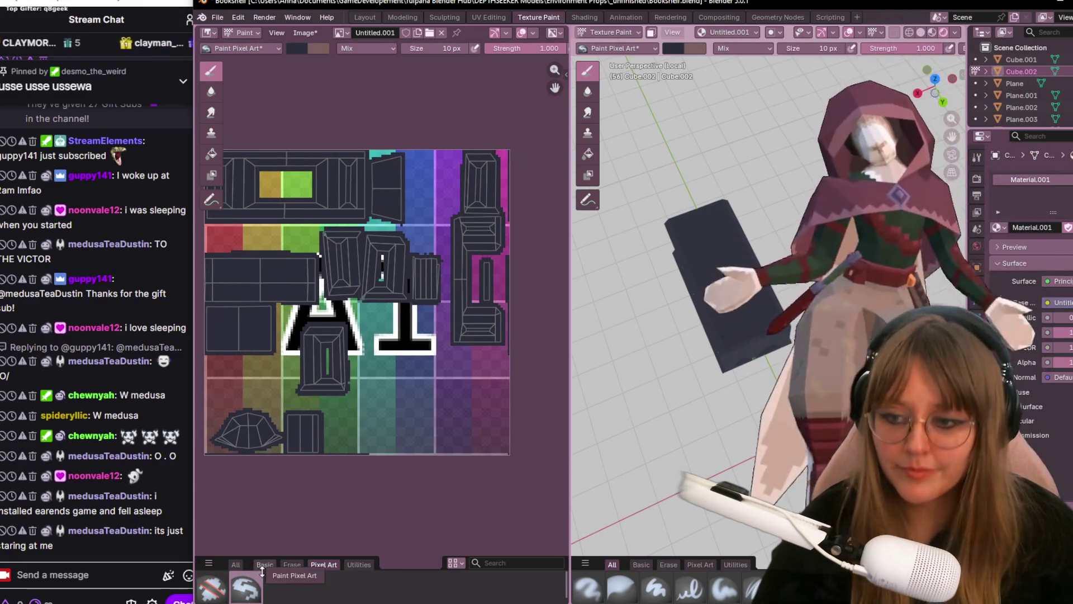
- Switch to the Airbrush from the Basic collection with strength 10
left_click(266, 564)
left_click(212, 589)
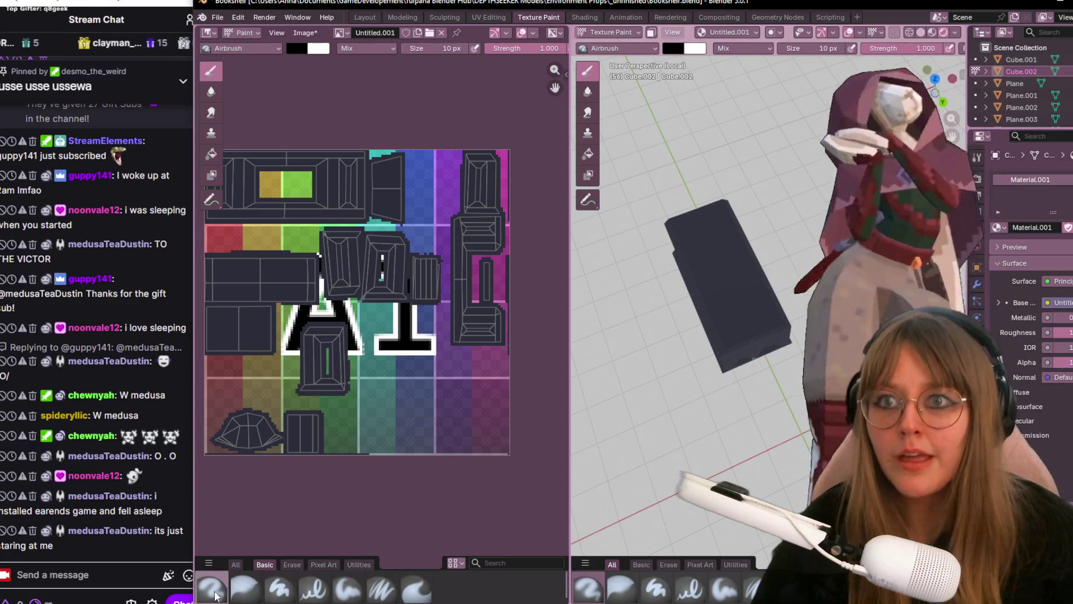
left_click(502, 48)
type("10")
key("Return")
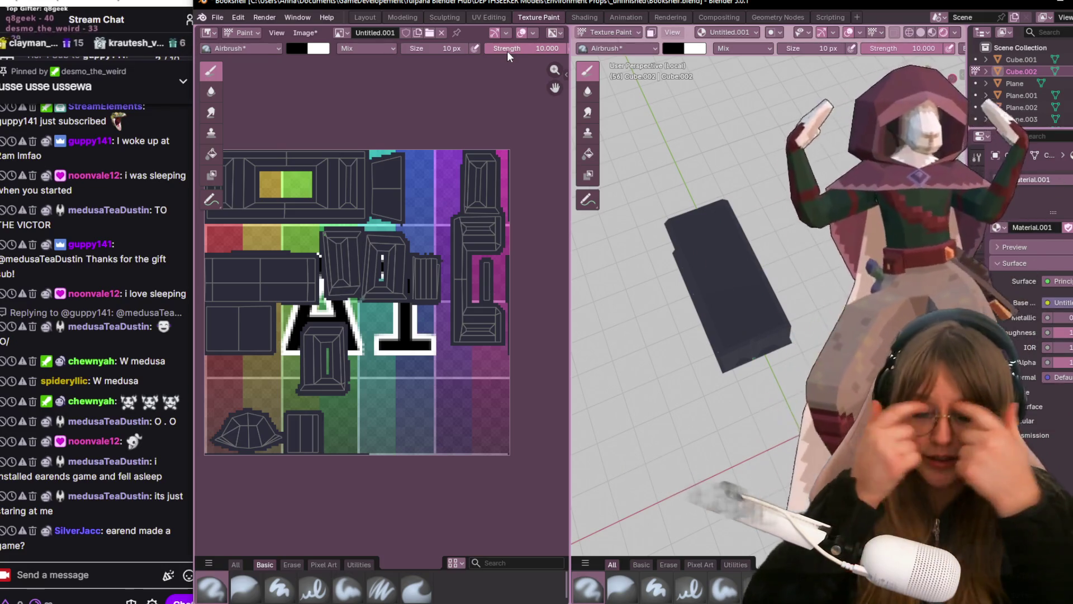
- Orbit the bookshelf and snap to a top view of the plank
mouse_move(748, 226)
middle_mouse_down()
mouse_move(771, 225)
mouse_move(710, 383)
mouse_move(758, 335)
middle_mouse_up()
scroll(709, 382, "up", 3)
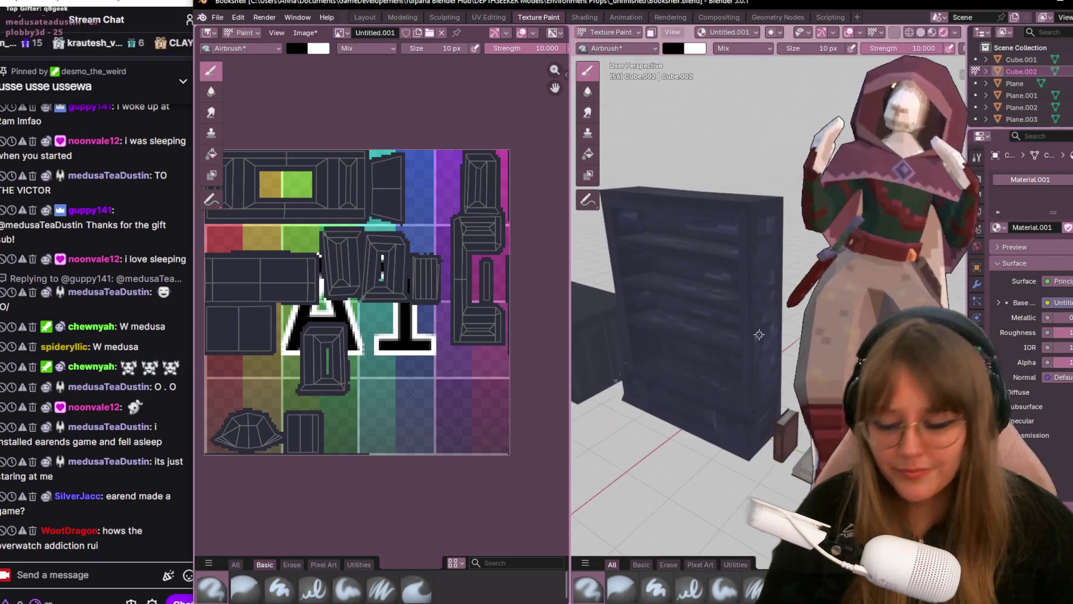
key("s")
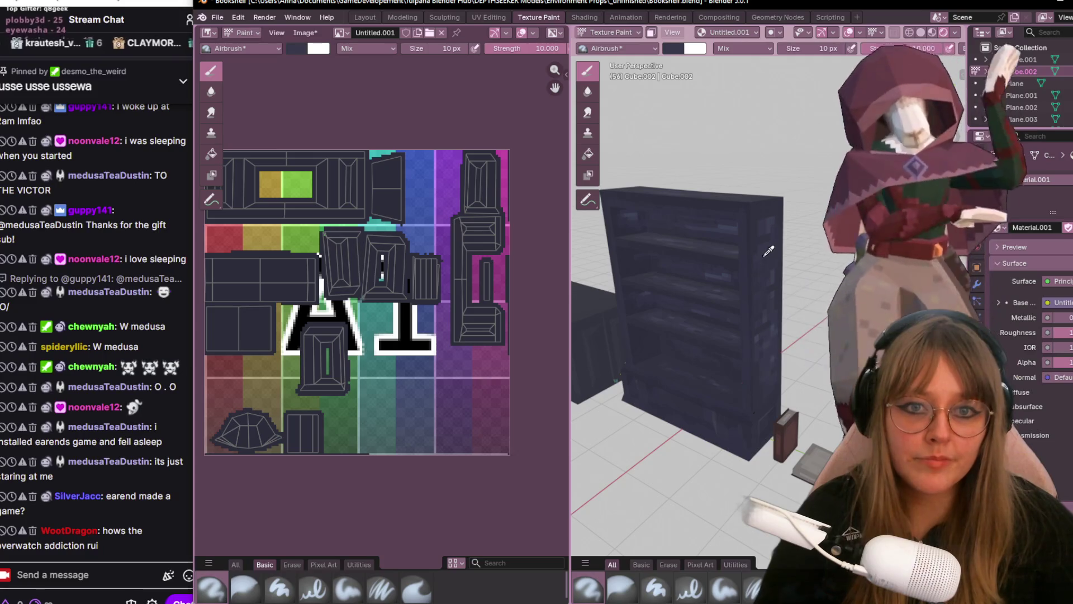
middle_click_drag(670, 301, 721, 252)
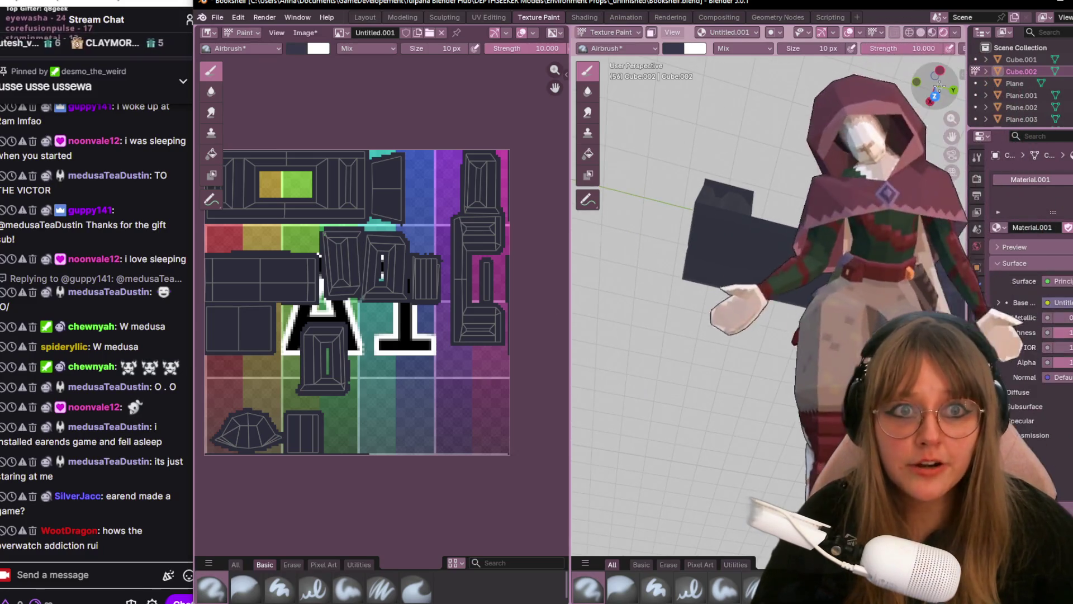
key("KP_7")
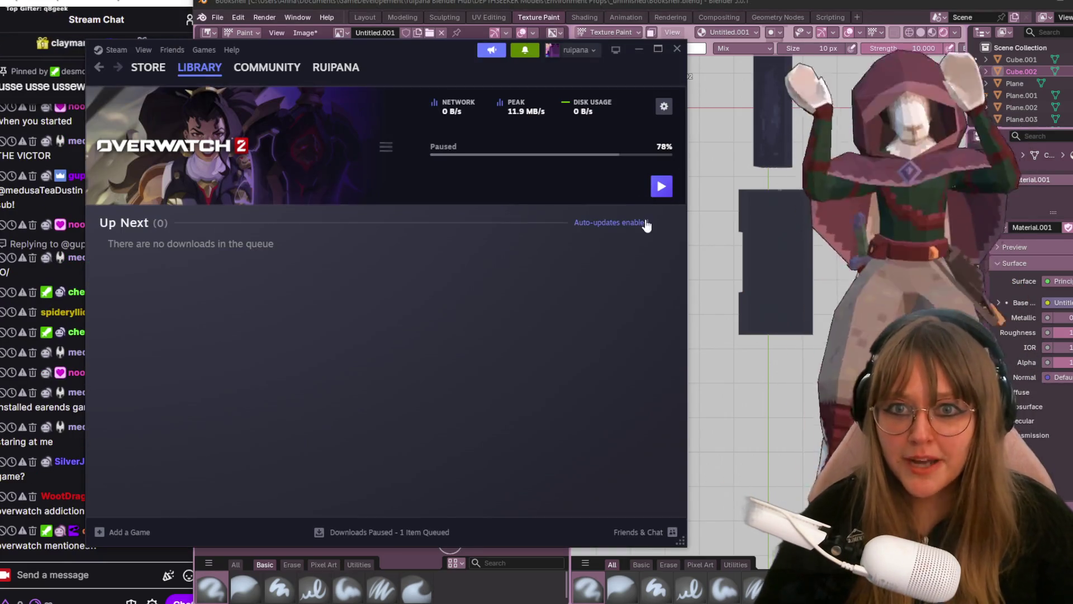
left_click_drag(511, 59, 685, 65)
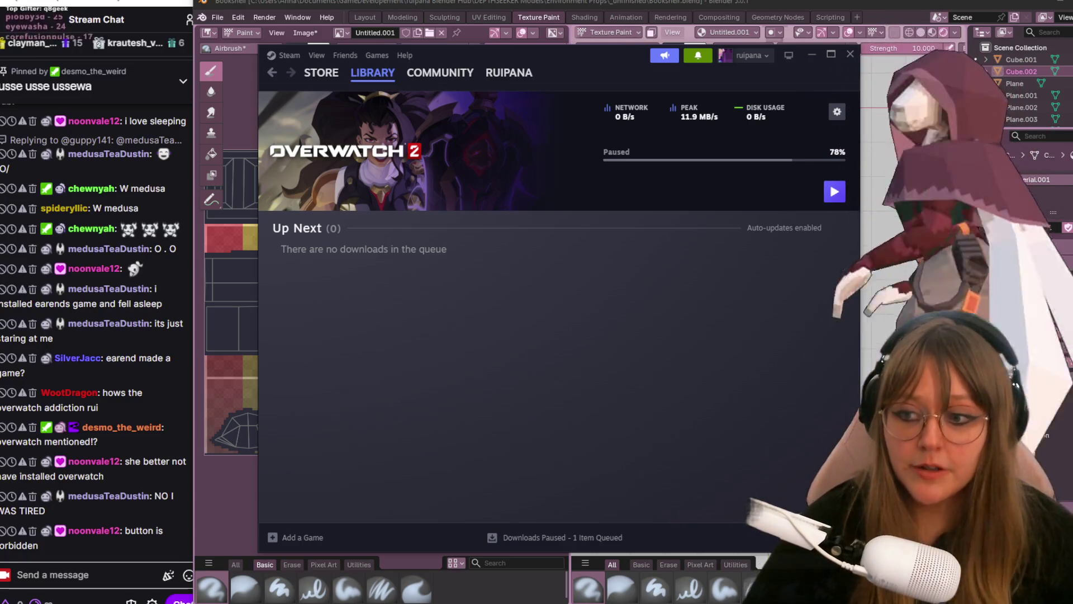
mouse_move(834, 192)
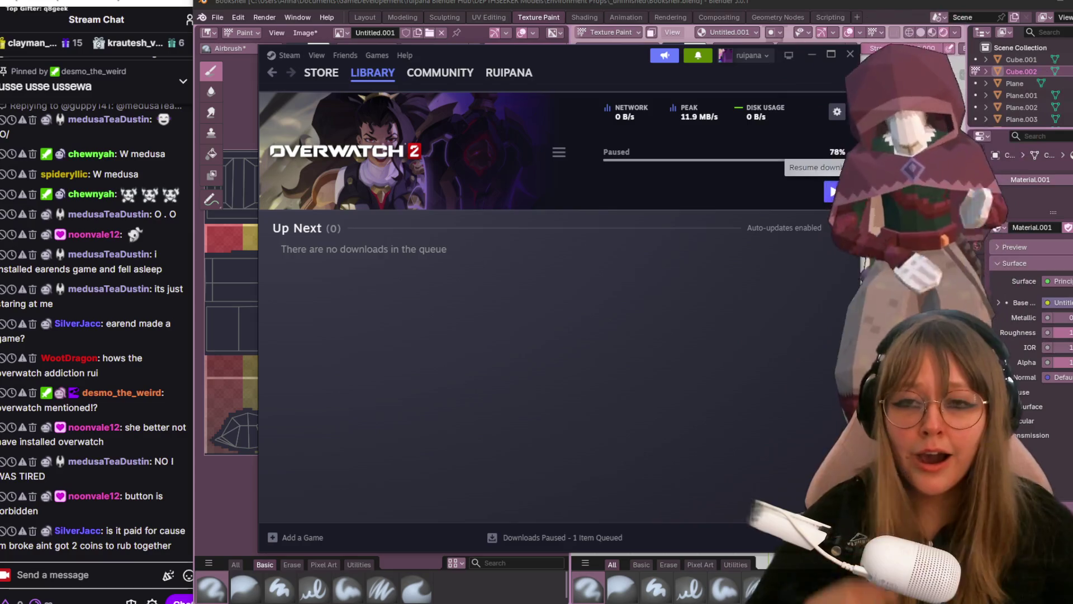
left_click(850, 55)
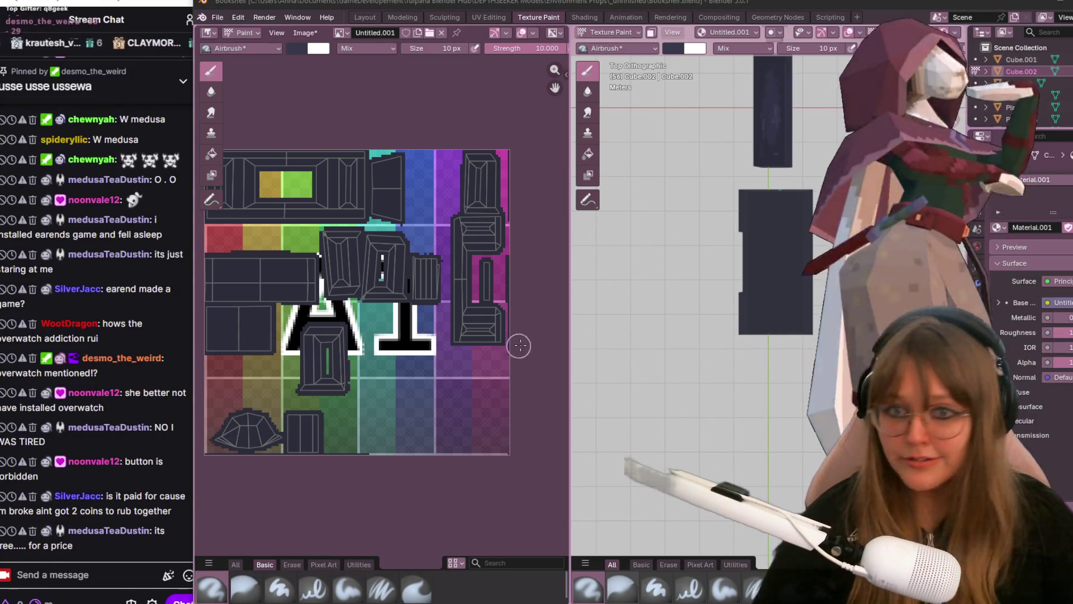
- Airbrush soft light-grey shading onto the long plank and lower-left plank pieces
middle_click_drag(310, 309, 382, 308)
scroll(382, 308, "up", 1)
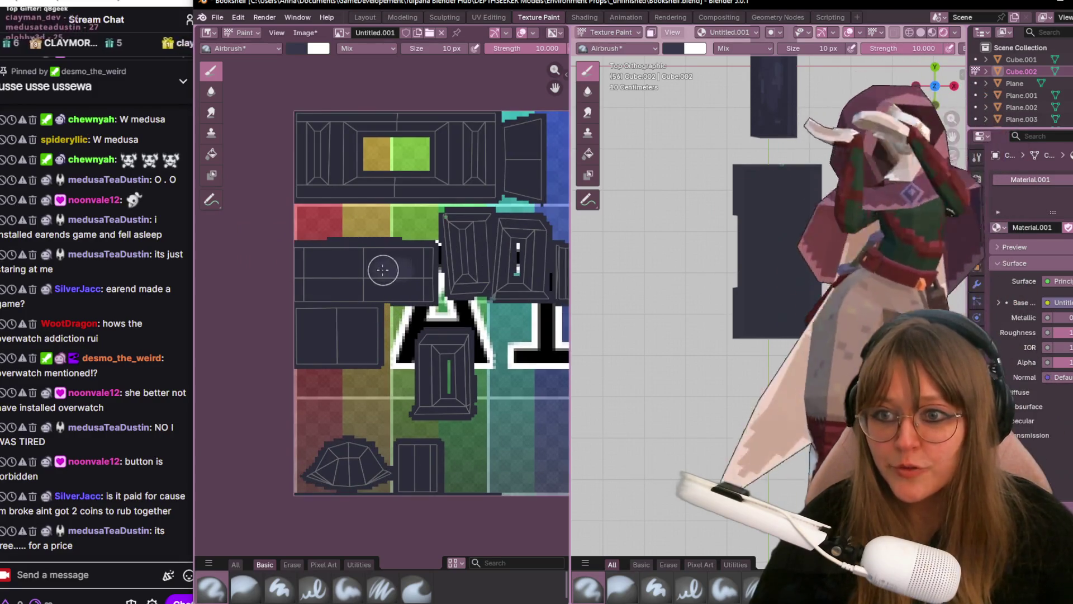
left_click_drag(309, 276, 404, 279)
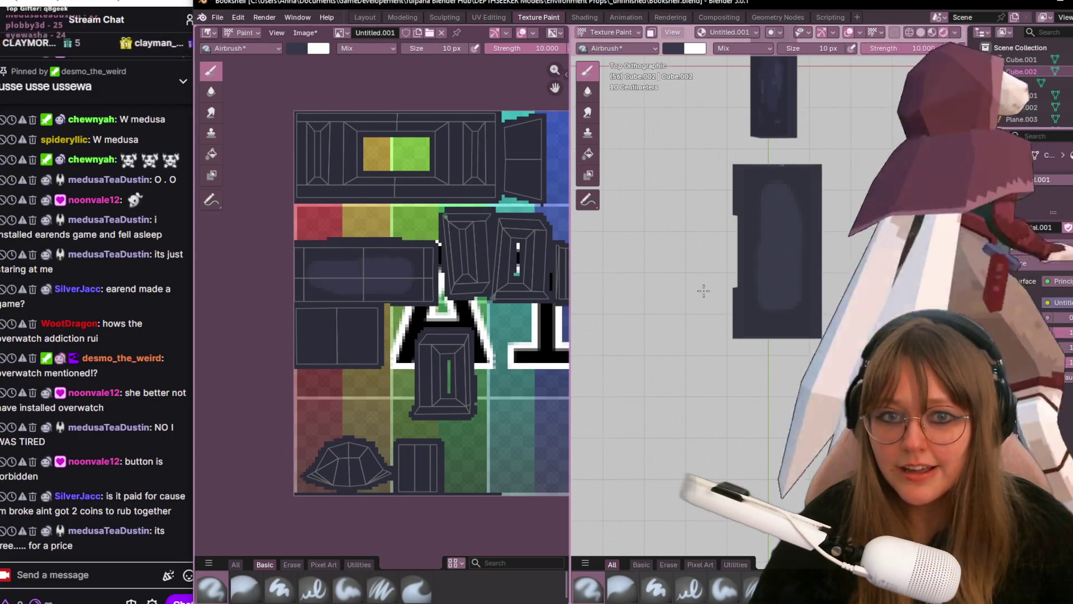
left_click_drag(357, 336, 323, 339)
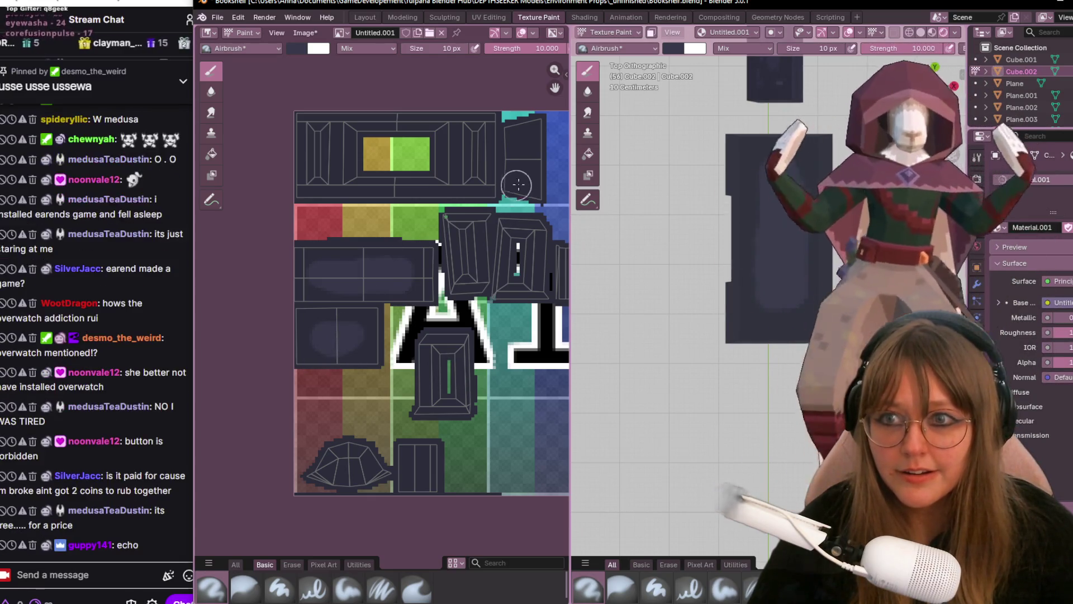
- Orbit the plank and view its side straight on to check the shading
middle_click_drag(654, 378, 688, 293)
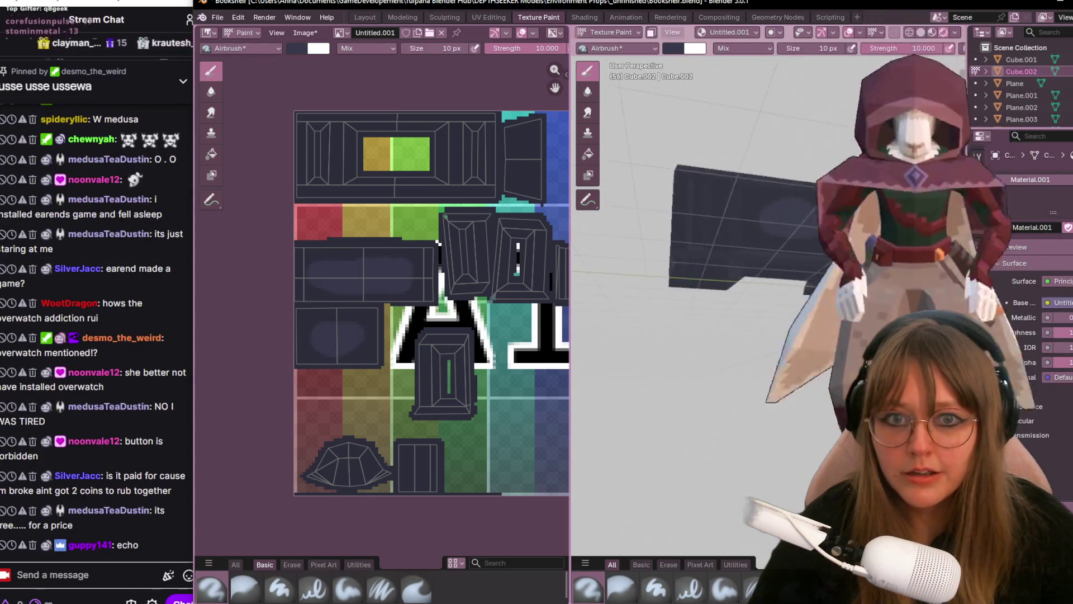
scroll(503, 335, "down", 1)
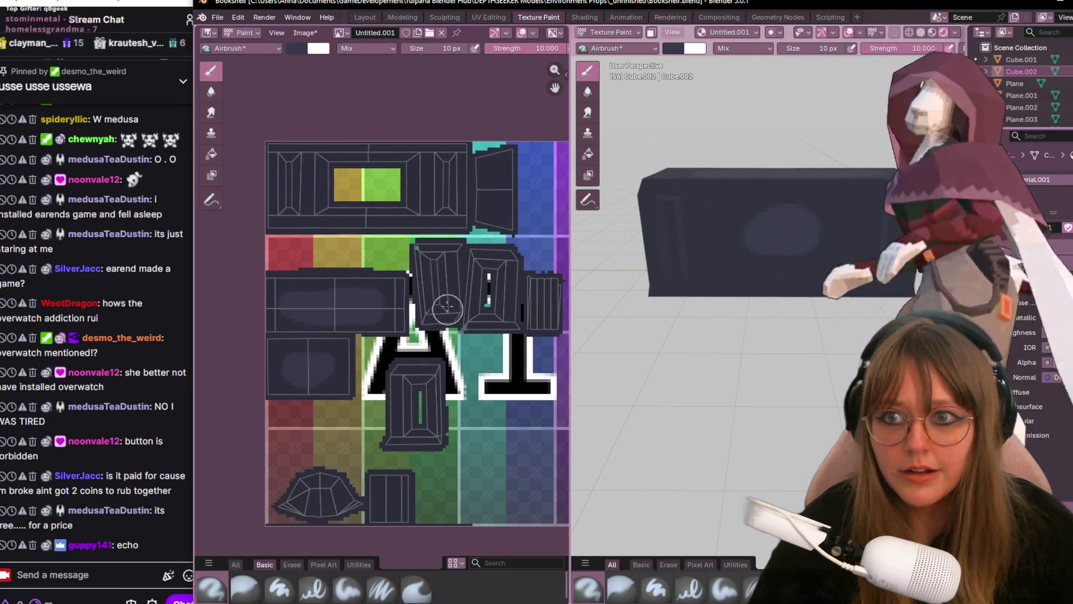
scroll(470, 318, "down", 2)
scroll(446, 302, "up", 2)
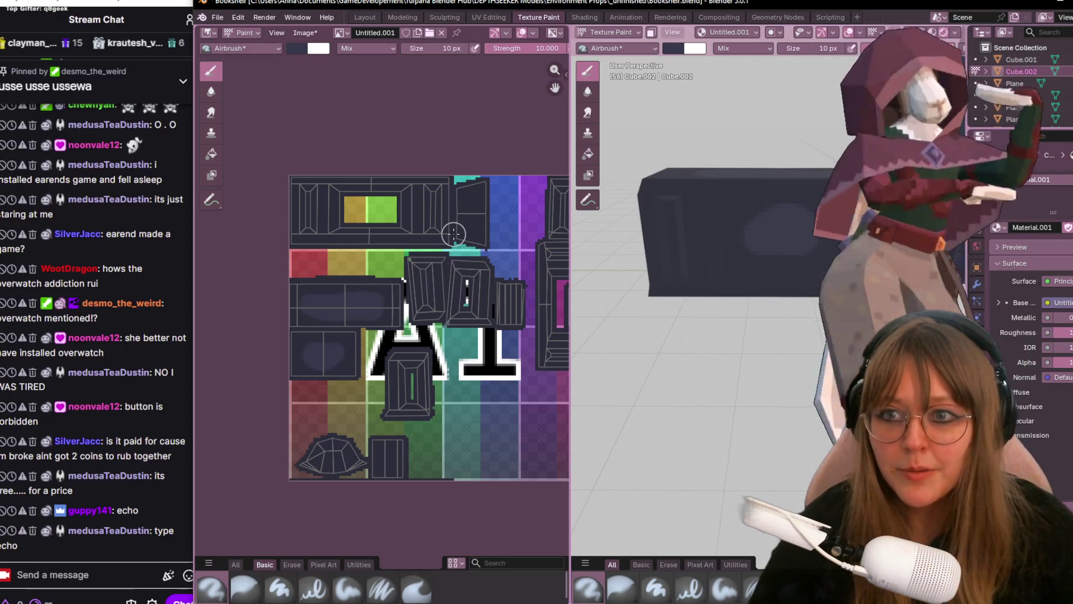
scroll(453, 234, "up", 2)
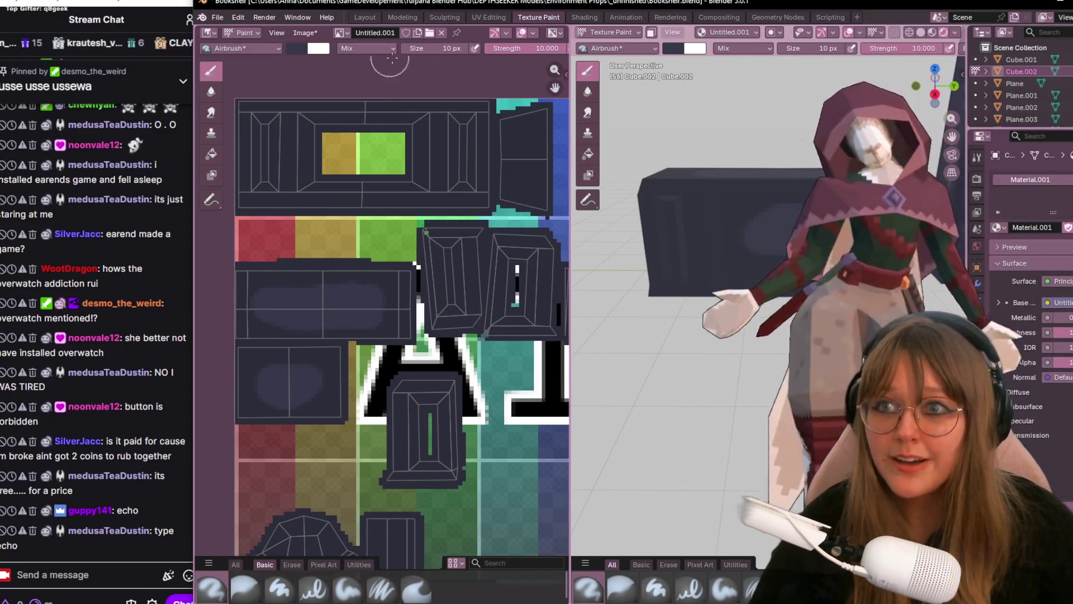
middle_click_drag(801, 270, 718, 238)
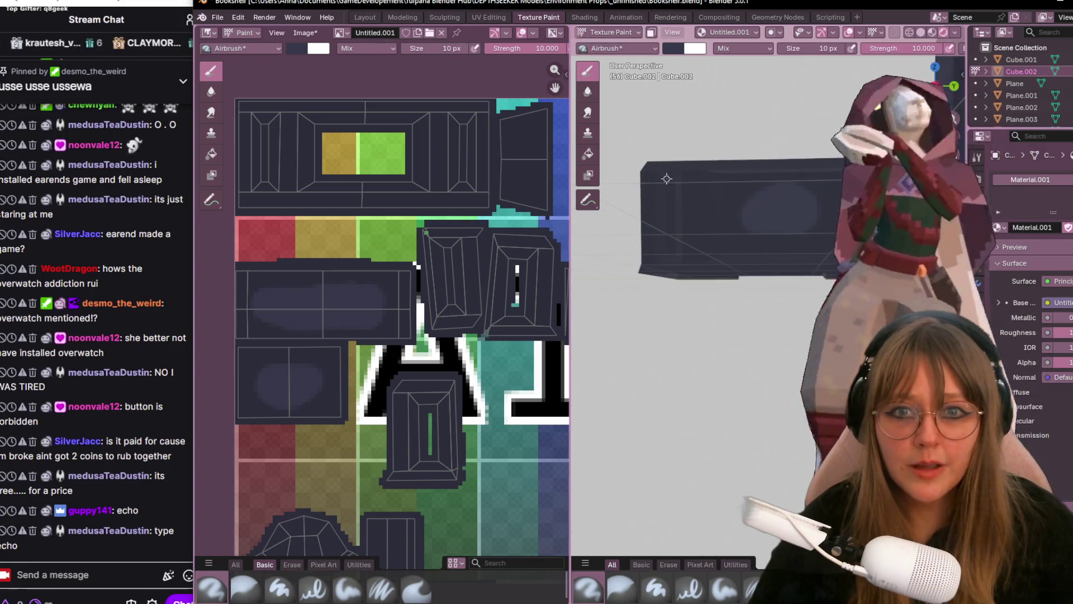
mouse_move(666, 178)
middle_mouse_down()
mouse_move(780, 239)
mouse_move(796, 292)
middle_mouse_up()
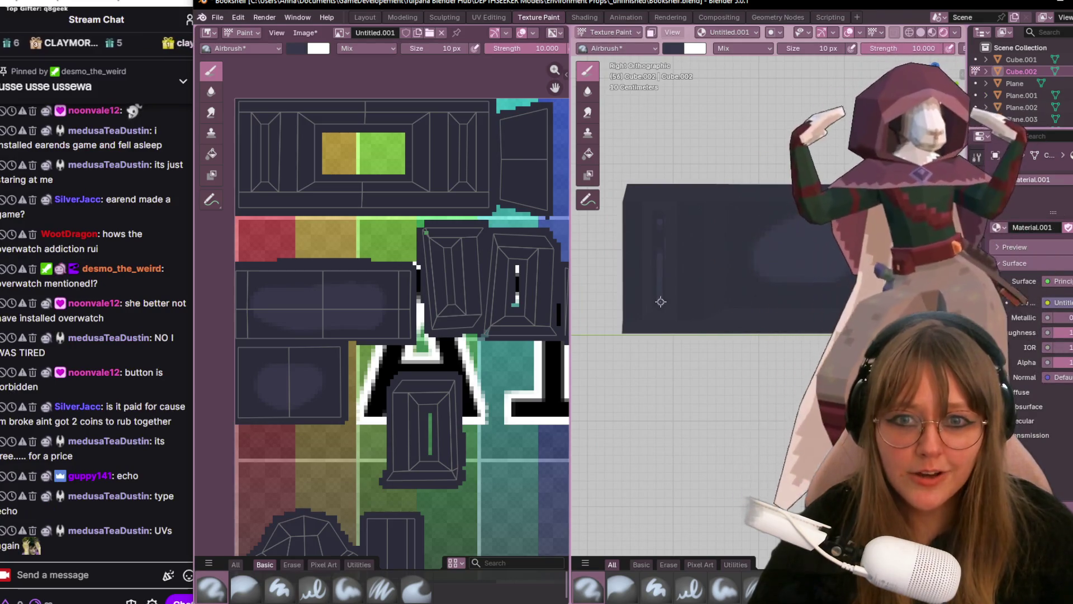
middle_click_drag(660, 302, 667, 314, "shift")
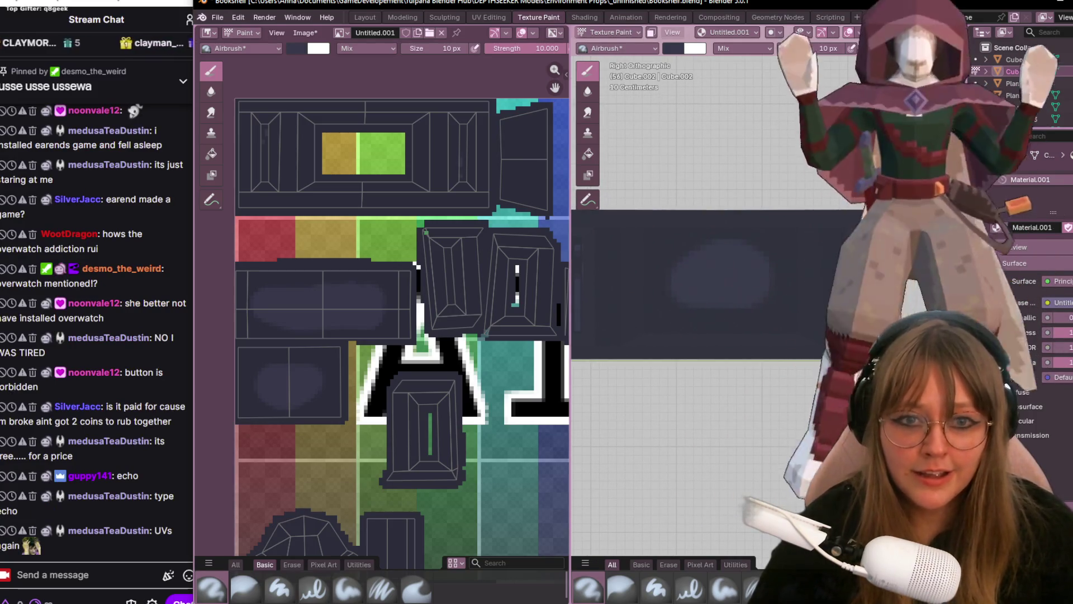